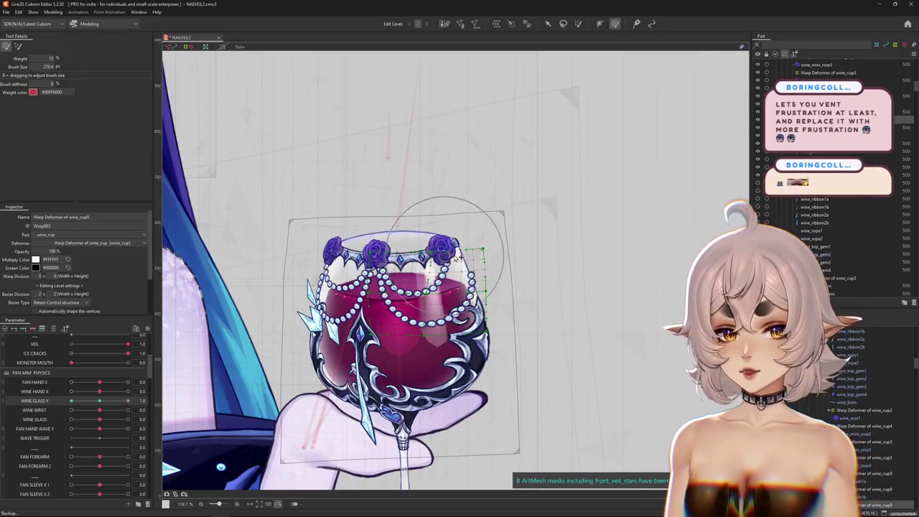
# - Set Wine Glass X to 1.0 and try a first brush warp on the glass, then undo it
pyautogui.moveTo(529, 261)
pyautogui.mouseDown()
pyautogui.moveTo(461, 328)
pyautogui.moveTo(430, 264)
pyautogui.mouseUp()
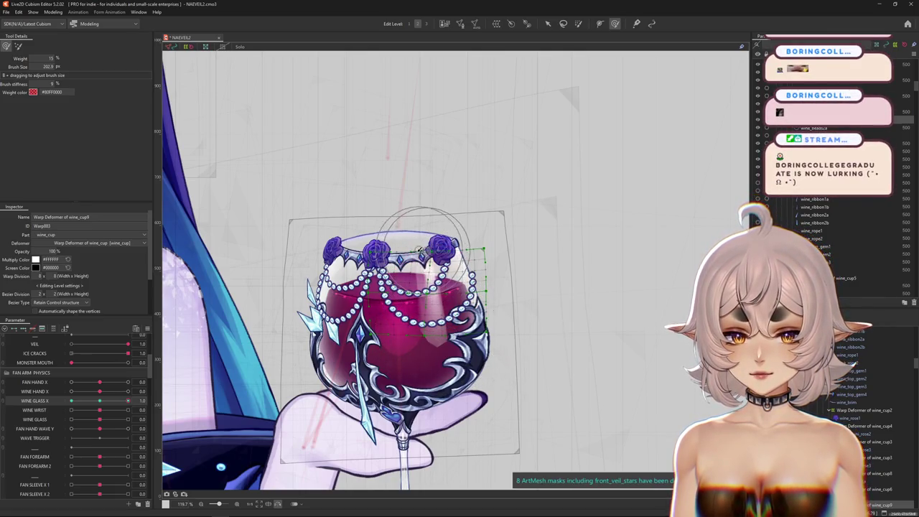
pyautogui.scroll(3, 360, 239)
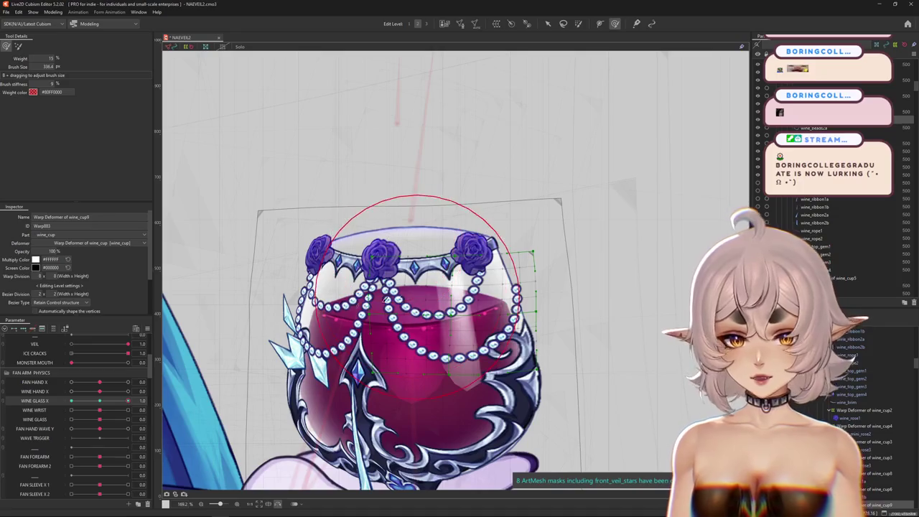
pyautogui.moveTo(349, 205); pyautogui.dragTo(307, 277)
pyautogui.hotkey('ctrl', 'h')
pyautogui.moveTo(128, 404); pyautogui.dragTo(128, 401)
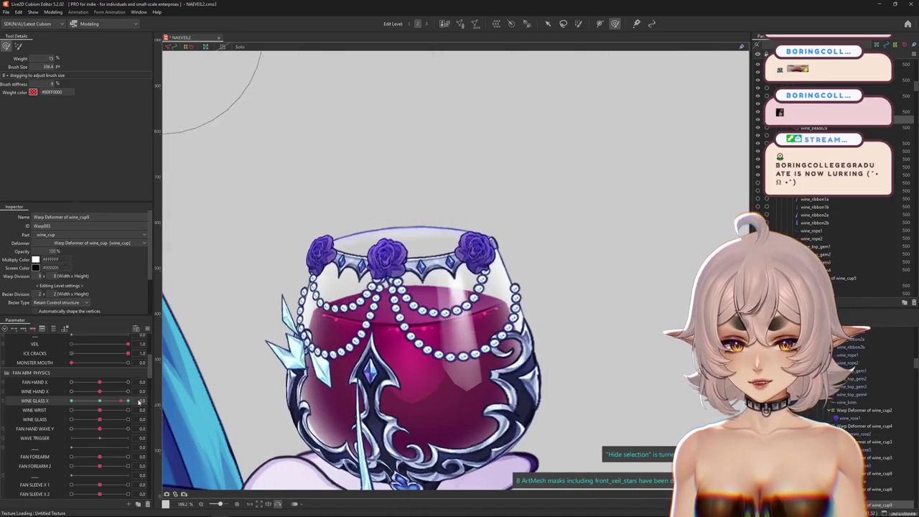
pyautogui.moveTo(338, 302)
pyautogui.mouseDown()
pyautogui.moveTo(380, 337)
pyautogui.moveTo(531, 295)
pyautogui.moveTo(507, 339)
pyautogui.mouseUp()
pyautogui.hotkey('ctrl', 'z')
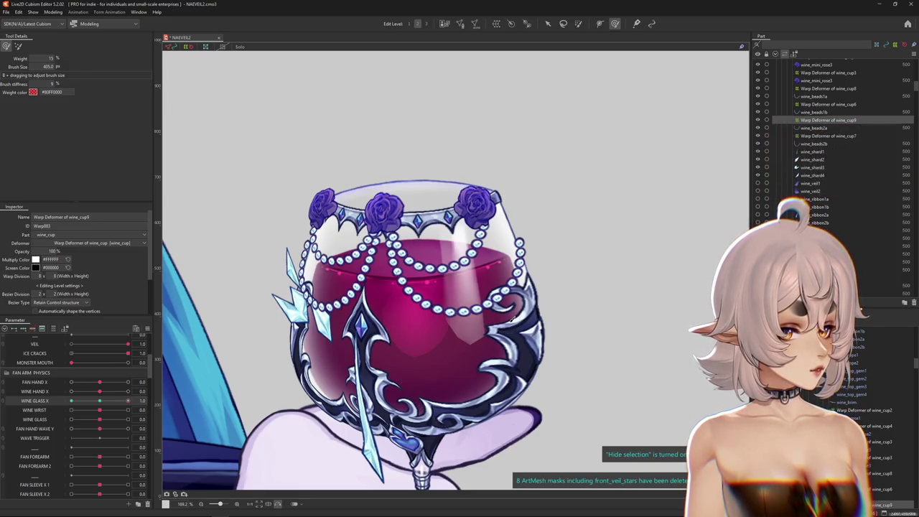
# - Push the glass's right side with a smaller deform brush and scrub the tilt to preview
pyautogui.moveTo(514, 319); pyautogui.dragTo(460, 341)
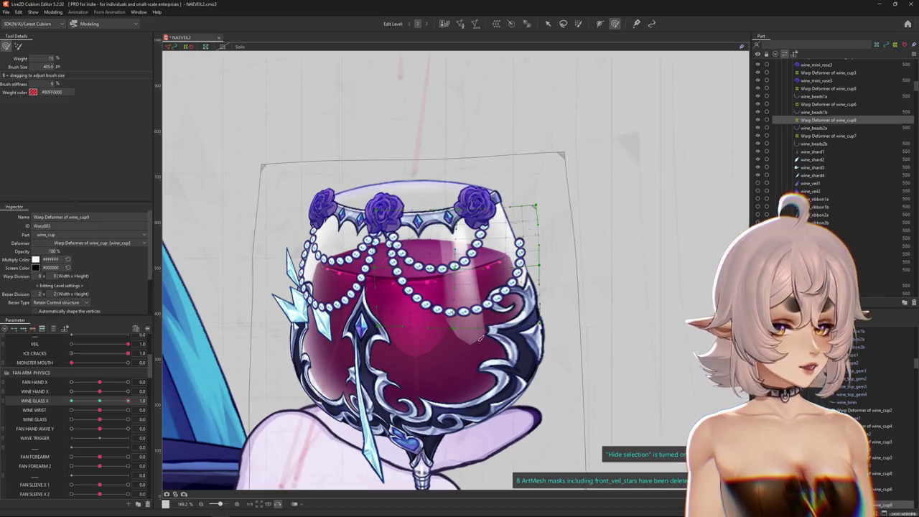
pyautogui.moveTo(447, 296); pyautogui.dragTo(431, 309)
pyautogui.moveTo(485, 280); pyautogui.dragTo(466, 308)
pyautogui.moveTo(449, 262); pyautogui.dragTo(464, 263)
pyautogui.moveTo(457, 297); pyautogui.dragTo(386, 313)
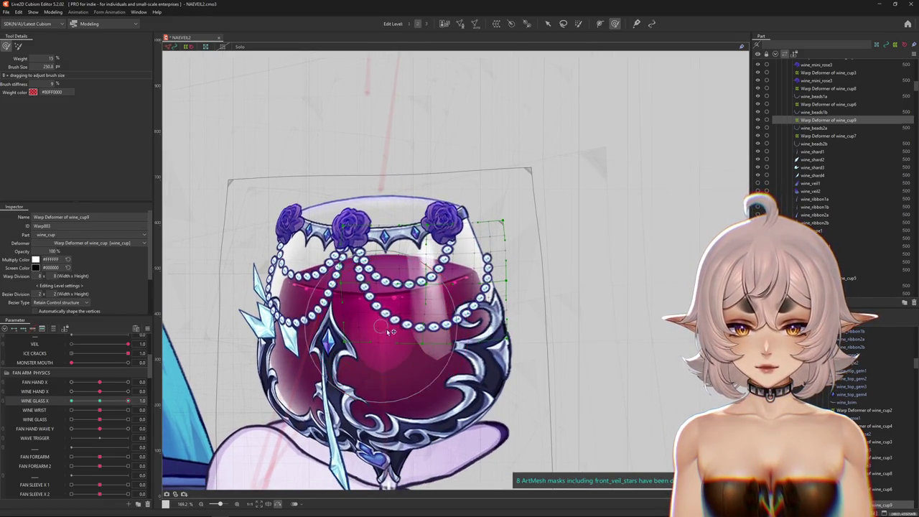
pyautogui.moveTo(468, 287); pyautogui.dragTo(464, 288)
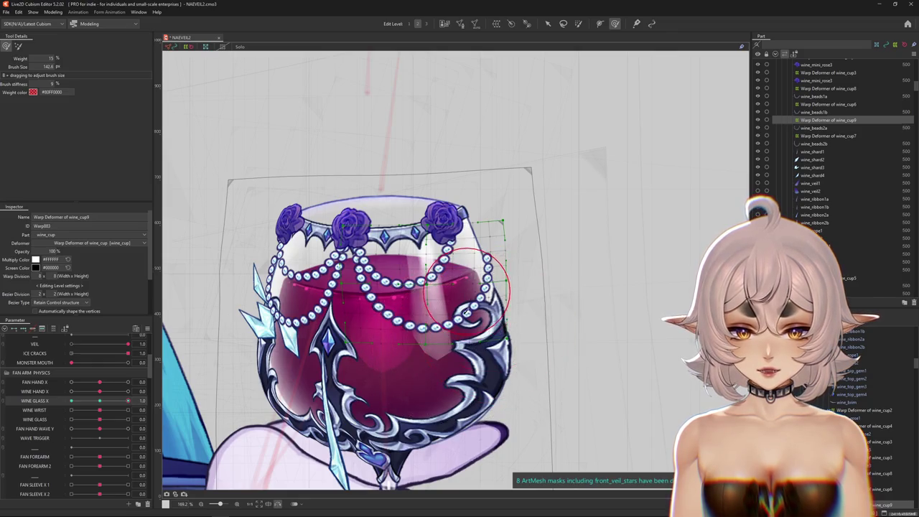
pyautogui.moveTo(128, 401); pyautogui.dragTo(475, 207)
# - Reshape the glass rim, test the tilt motion, and return Wine Glass X to its key
pyautogui.moveTo(413, 334); pyautogui.dragTo(312, 265)
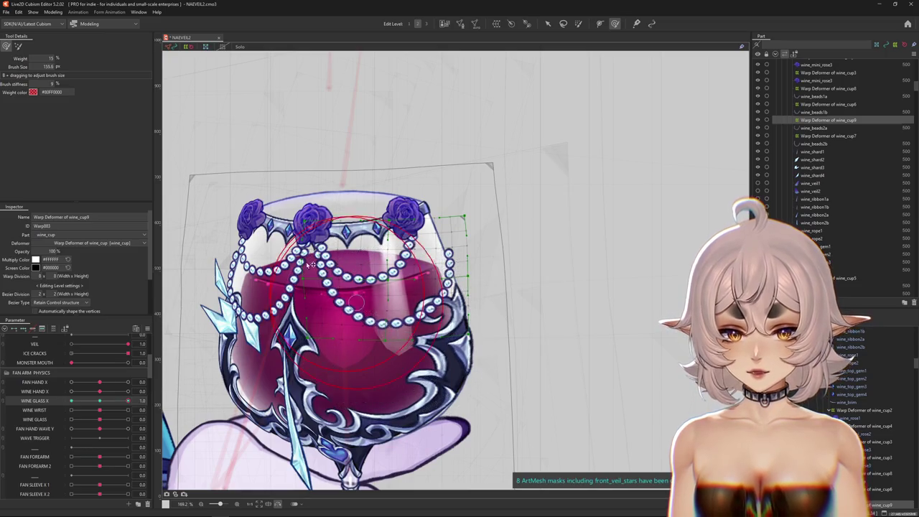
pyautogui.moveTo(253, 284); pyautogui.dragTo(382, 211)
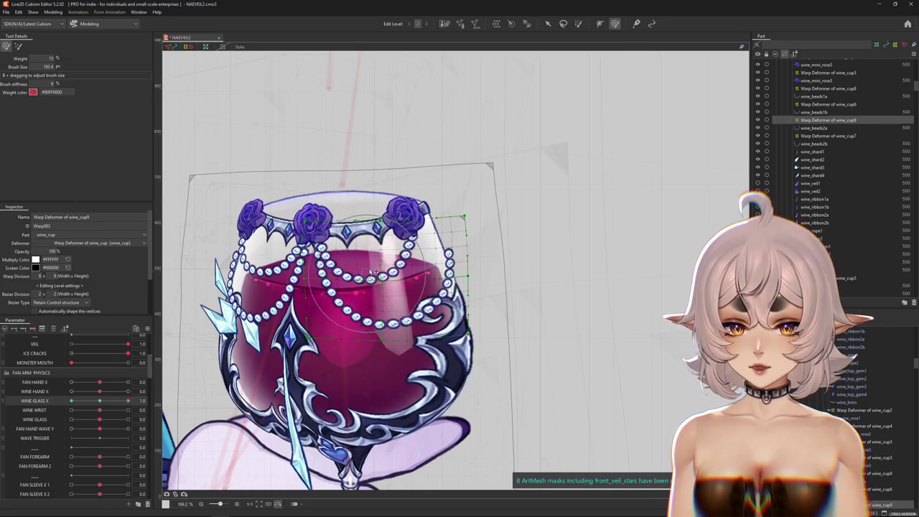
pyautogui.moveTo(127, 400); pyautogui.dragTo(167, 400)
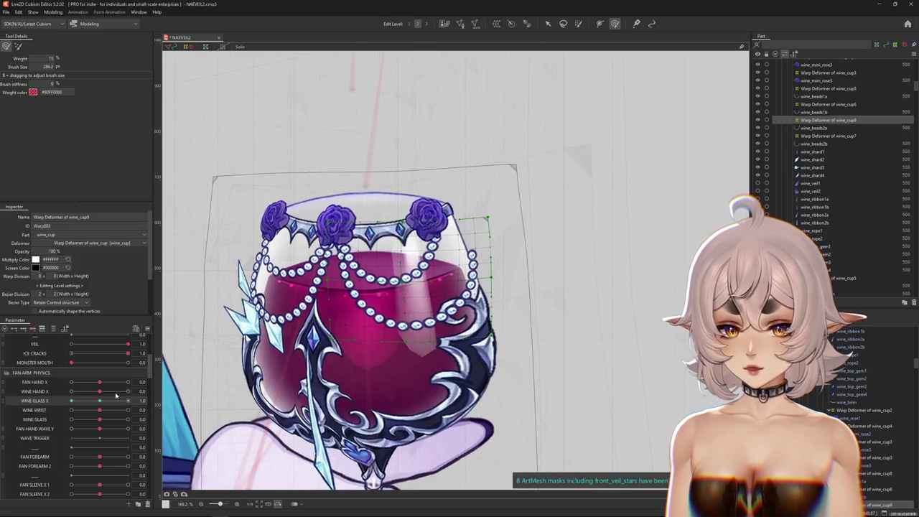
pyautogui.moveTo(356, 239); pyautogui.dragTo(334, 199)
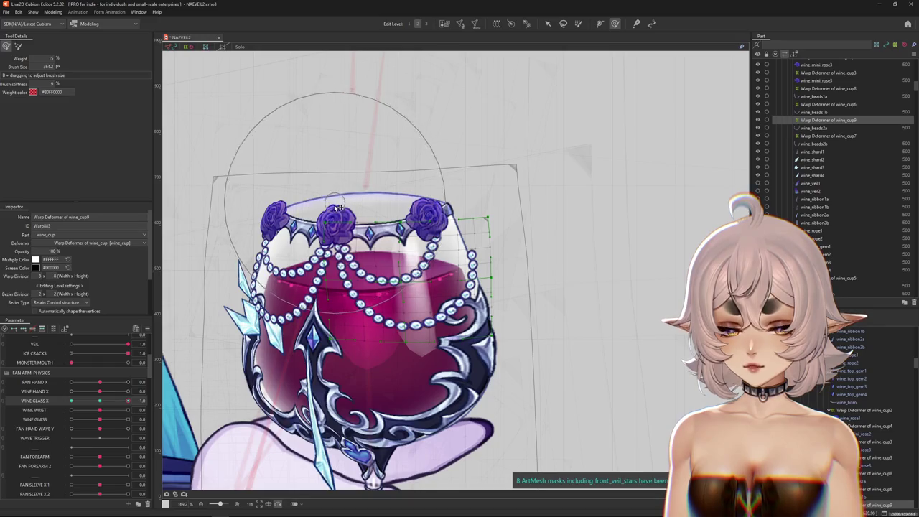
pyautogui.click(128, 401)
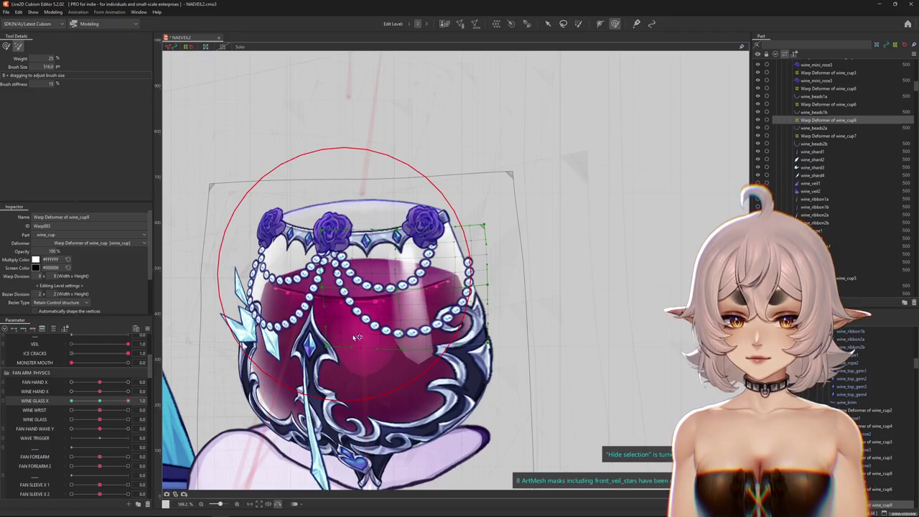
pyautogui.moveTo(336, 230); pyautogui.dragTo(301, 156)
# - Refine the glass outline using the adjustable-weight brush
pyautogui.click(5, 45)
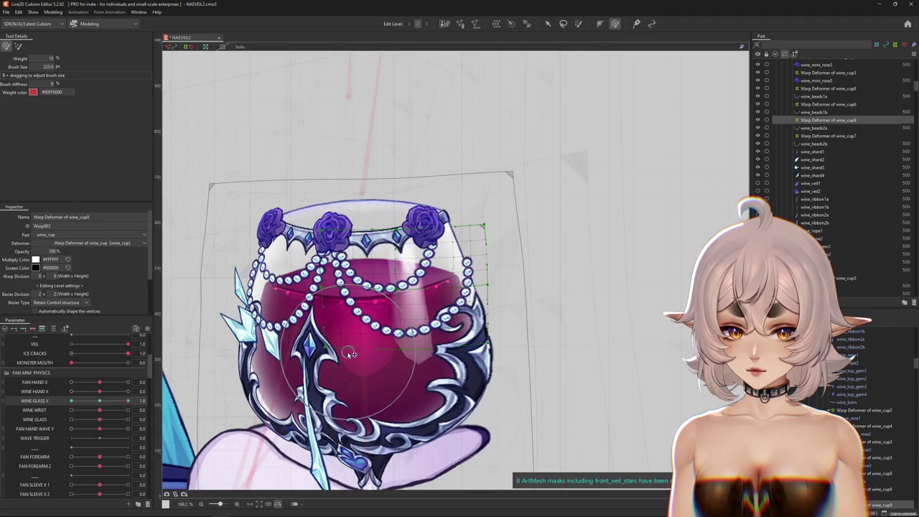
pyautogui.scroll(-3, 374, 351)
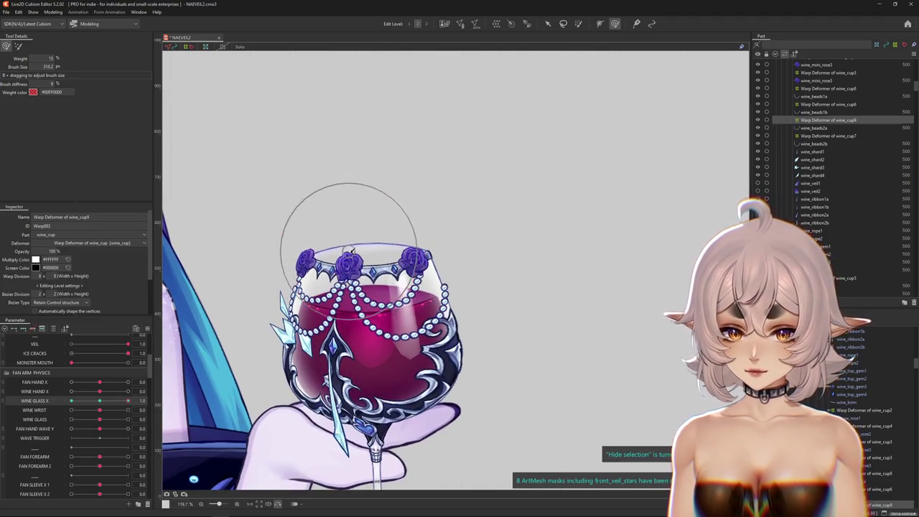
pyautogui.moveTo(337, 287); pyautogui.dragTo(305, 282)
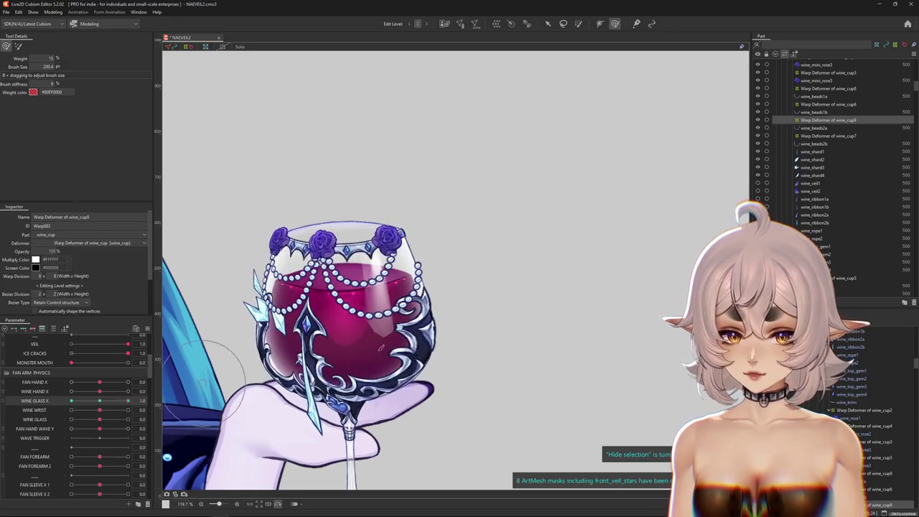
pyautogui.moveTo(439, 334); pyautogui.dragTo(437, 255)
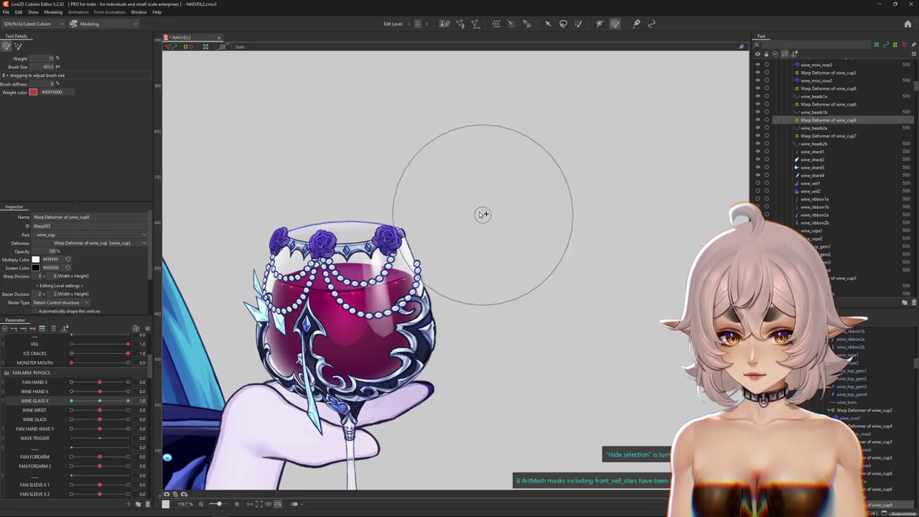
pyautogui.moveTo(379, 350); pyautogui.dragTo(355, 300)
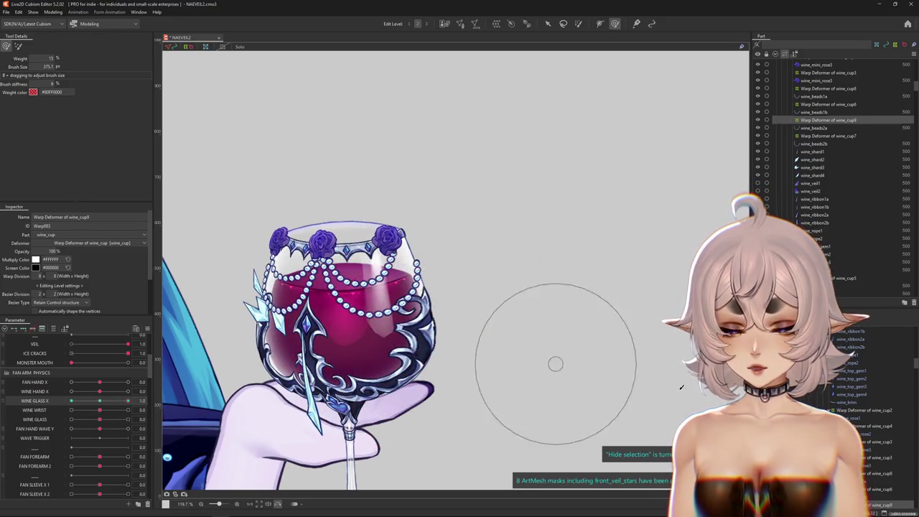
pyautogui.moveTo(554, 363); pyautogui.dragTo(609, 347)
pyautogui.click(826, 89)
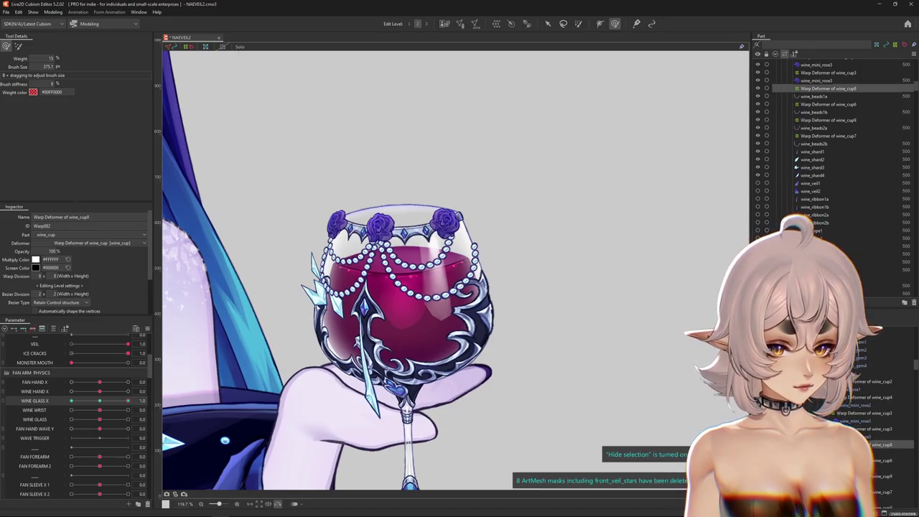
# - Select the four wine_cup warp deformers, including wine_cup7, and preview the glass tilt
pyautogui.keyDown('ctrl'); pyautogui.click(826, 104); pyautogui.keyUp('ctrl')
pyautogui.keyDown('ctrl'); pyautogui.click(826, 136); pyautogui.keyUp('ctrl')
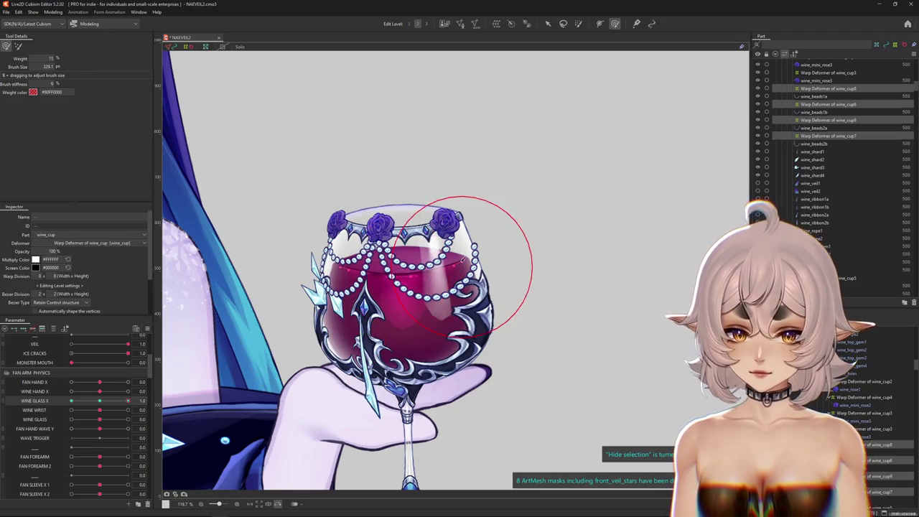
pyautogui.moveTo(104, 401)
pyautogui.mouseDown()
pyautogui.moveTo(135, 402)
pyautogui.moveTo(349, 334)
pyautogui.mouseUp()
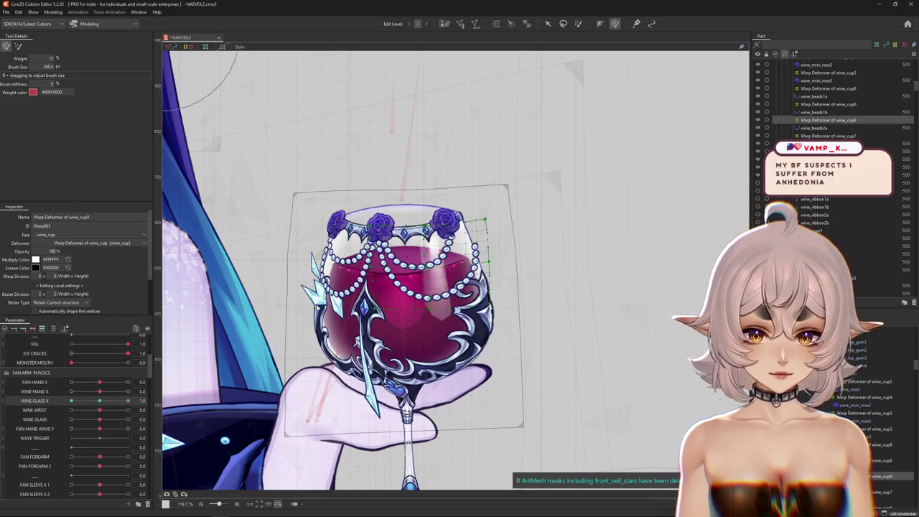
pyautogui.moveTo(435, 342); pyautogui.dragTo(388, 286)
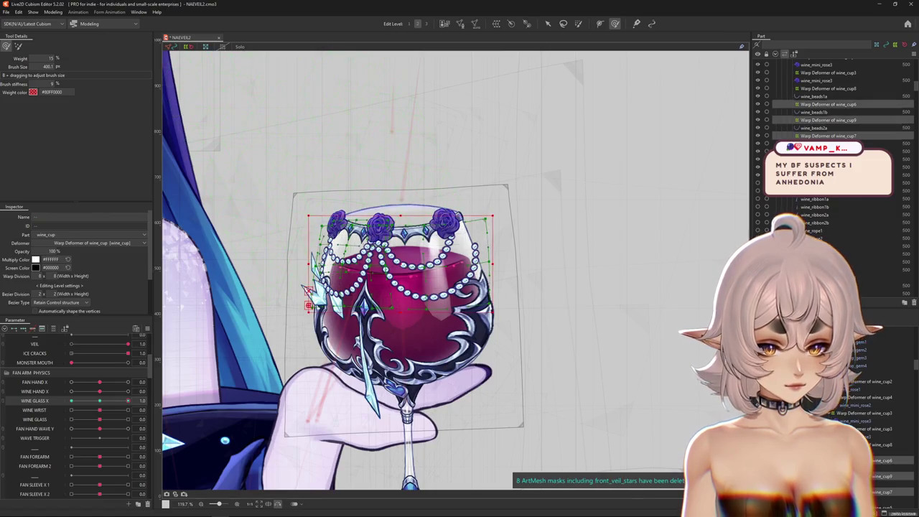
pyautogui.moveTo(647, 378); pyautogui.dragTo(303, 424)
pyautogui.hotkey('ctrl', 'h')
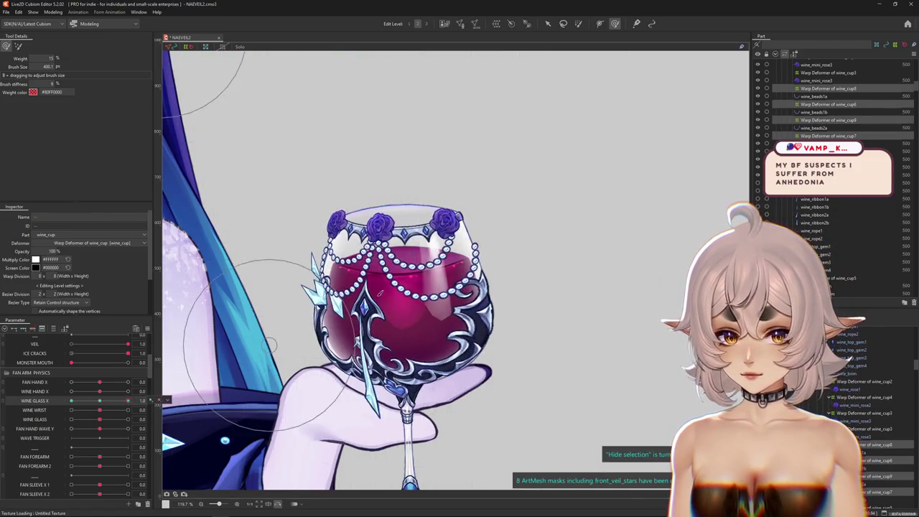
# - Reshape the glass's upper left and left side with the alternate deformation brush
pyautogui.moveTo(414, 301); pyautogui.dragTo(363, 237)
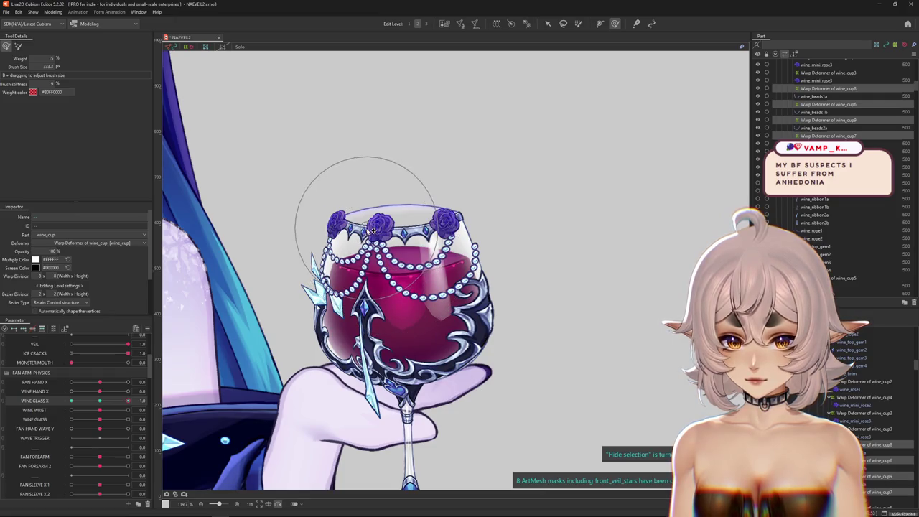
pyautogui.moveTo(339, 296); pyautogui.dragTo(302, 232)
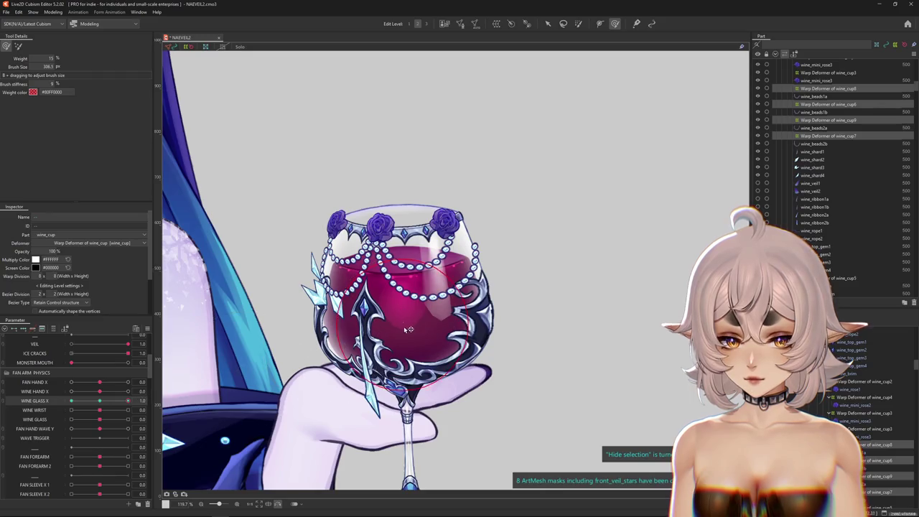
pyautogui.moveTo(513, 270); pyautogui.dragTo(512, 242)
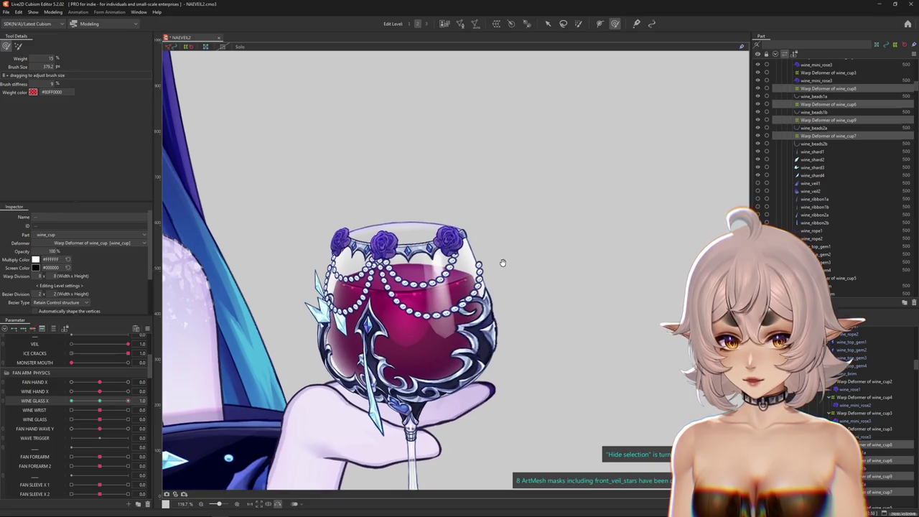
pyautogui.click(18, 47)
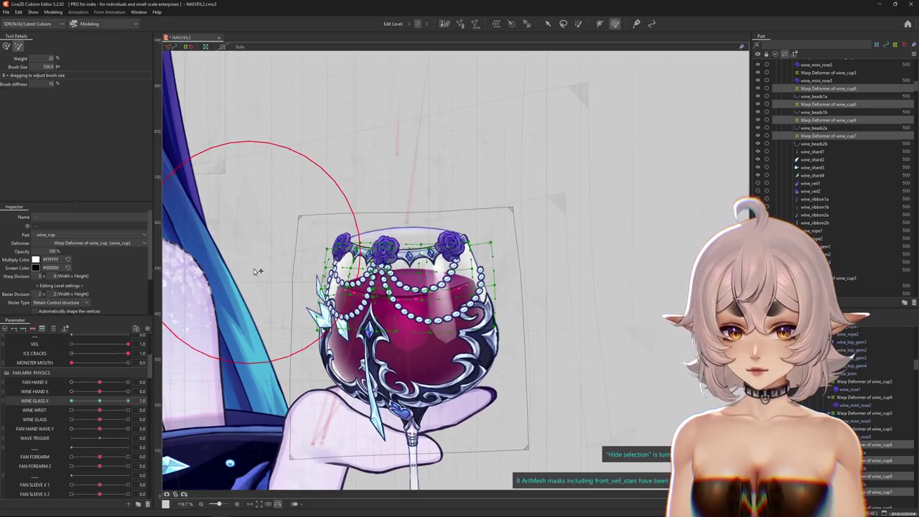
pyautogui.moveTo(370, 276); pyautogui.dragTo(380, 267)
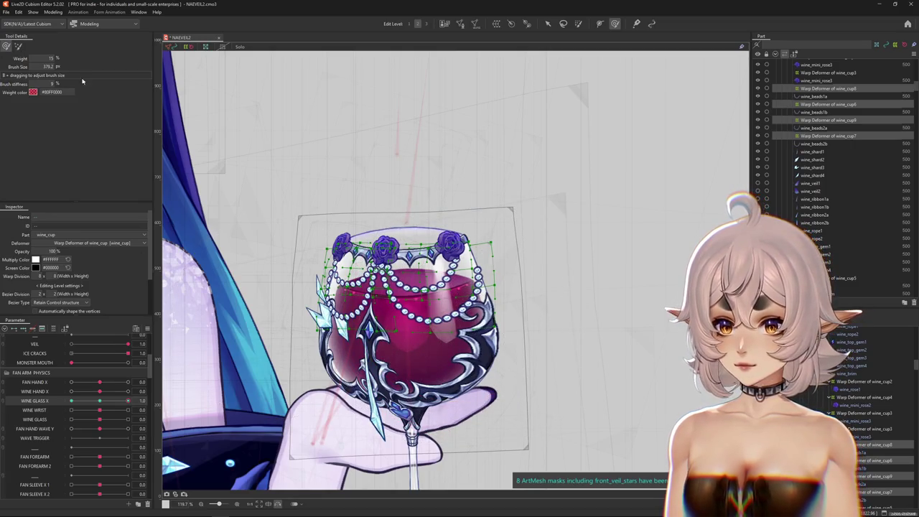
pyautogui.hotkey('ctrl', 'h')
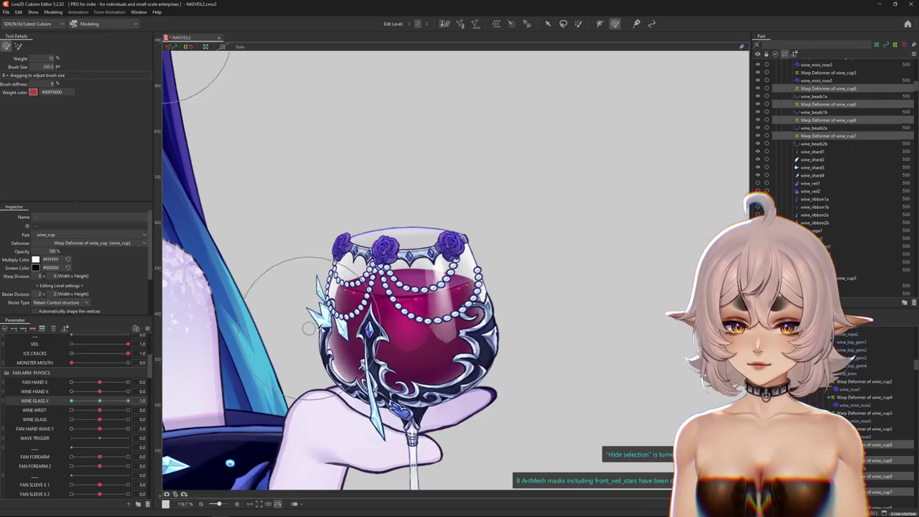
pyautogui.moveTo(381, 302); pyautogui.dragTo(376, 268)
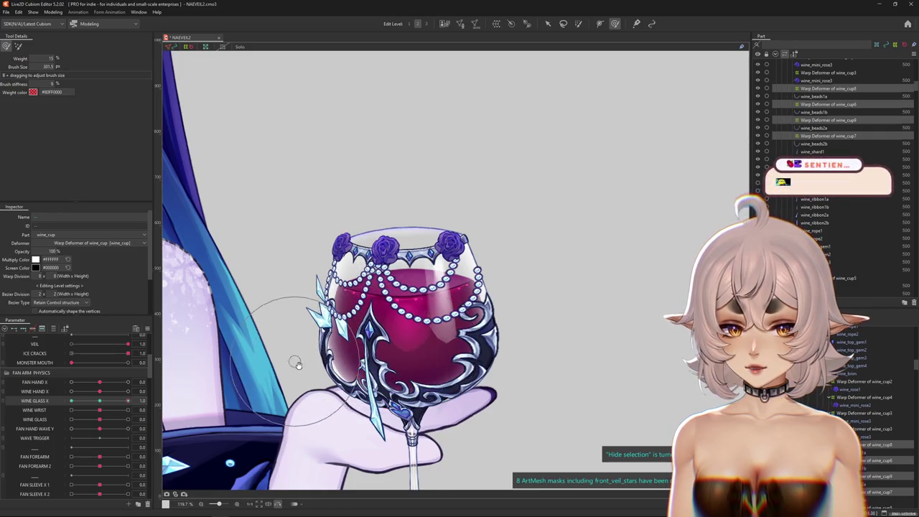
# - Sweep Wine Glass X through the tilted poses and end at -1.0
pyautogui.click(100, 401)
pyautogui.click(102, 406)
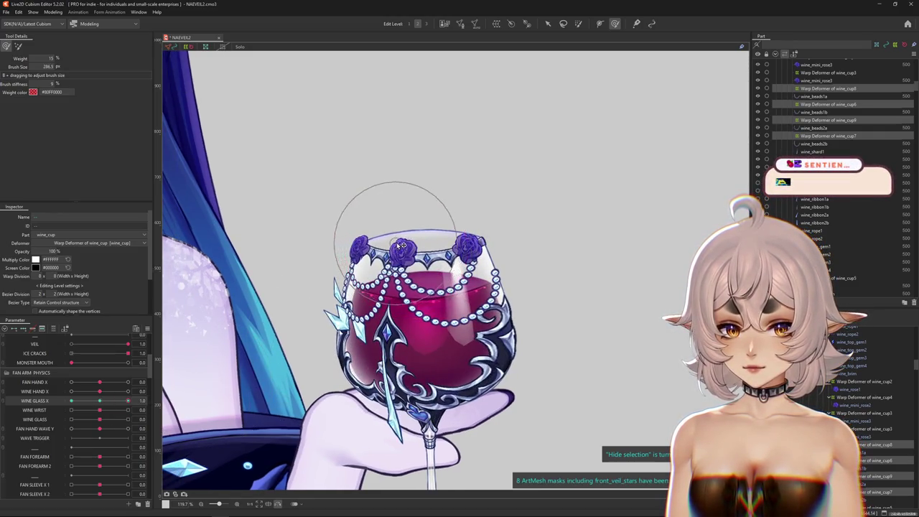
pyautogui.moveTo(402, 232); pyautogui.dragTo(335, 264)
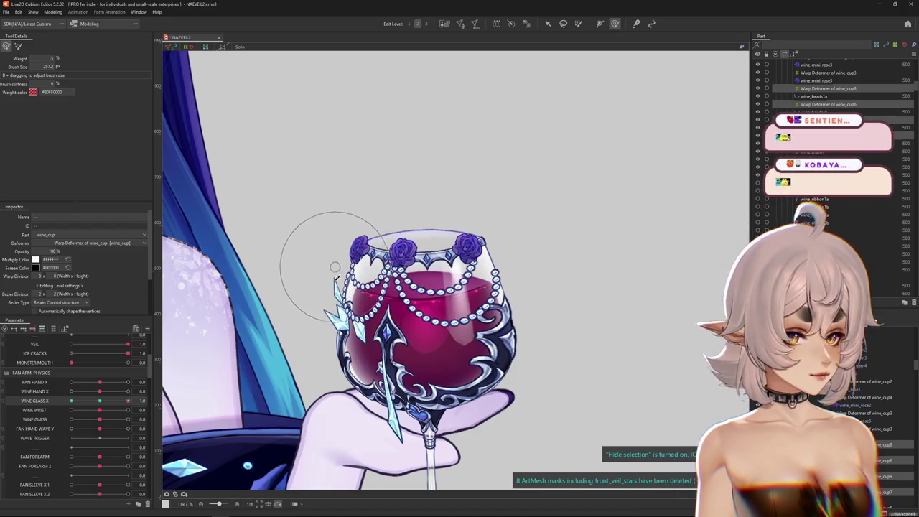
pyautogui.scroll(2, 326, 314)
pyautogui.click(100, 405)
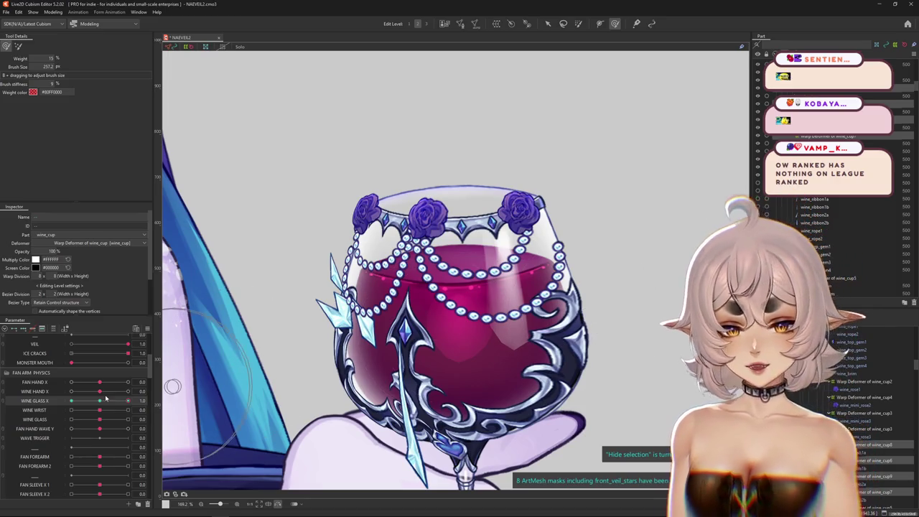
pyautogui.click(95, 403)
pyautogui.moveTo(95, 403); pyautogui.dragTo(71, 401)
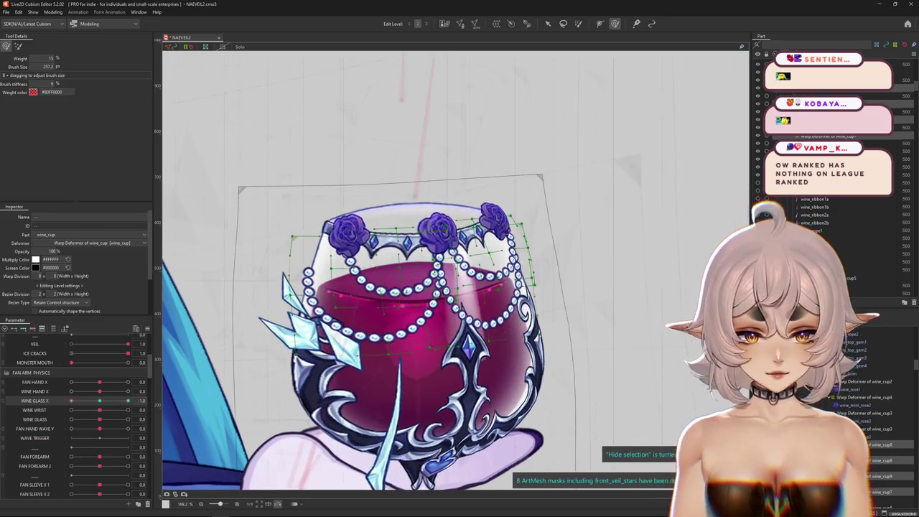
# - Return the glass to neutral and preview the cup top with overlays hidden
pyautogui.click(108, 407)
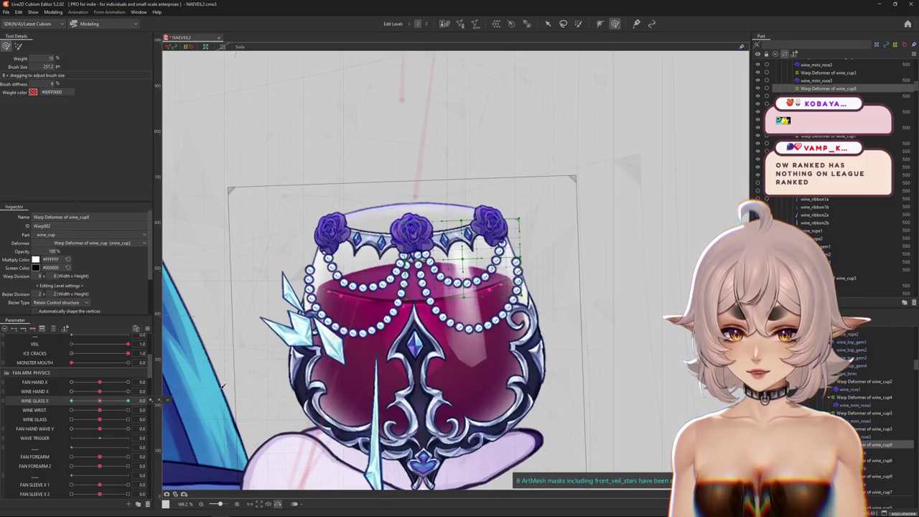
pyautogui.moveTo(405, 368); pyautogui.dragTo(477, 350)
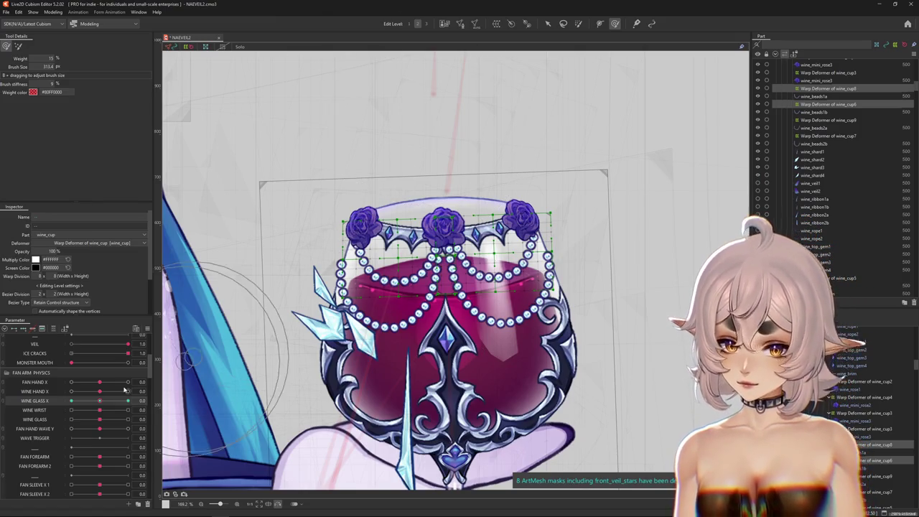
pyautogui.hotkey('ctrl', 'h')
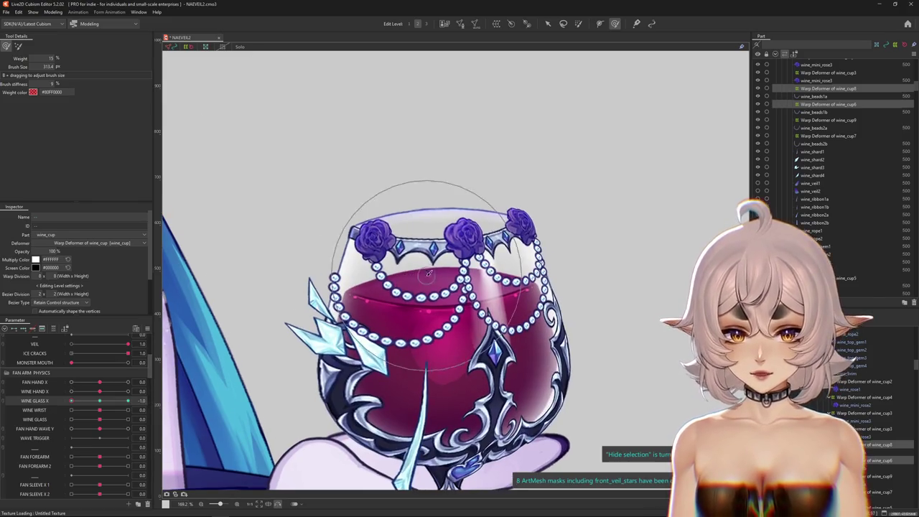
pyautogui.moveTo(431, 287); pyautogui.dragTo(683, 380)
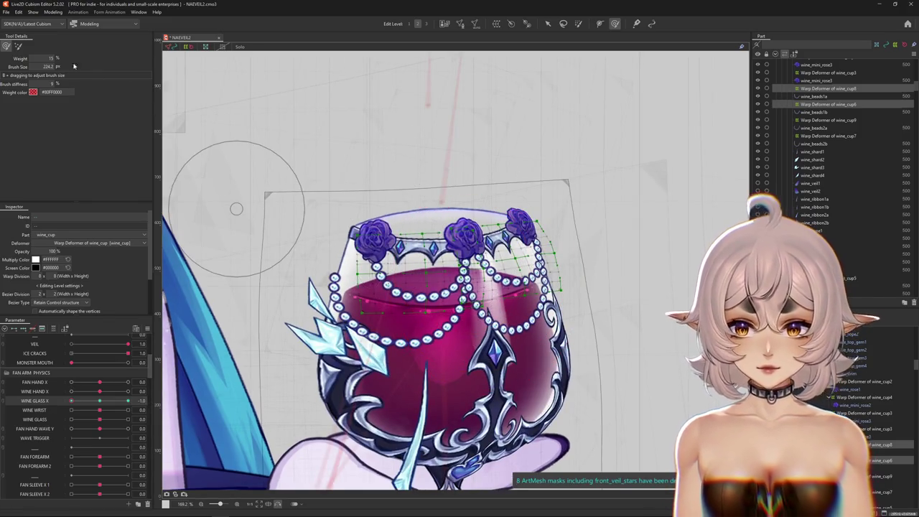
pyautogui.moveTo(431, 237); pyautogui.dragTo(582, 258)
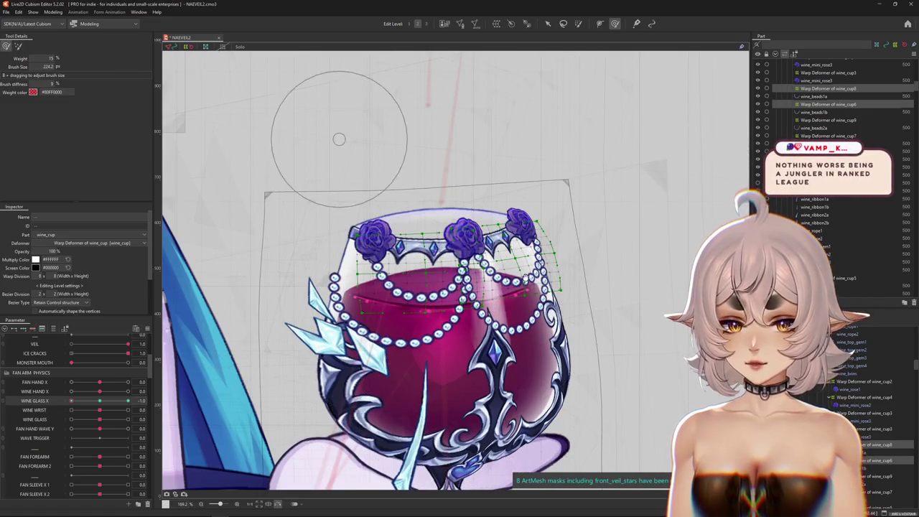
pyautogui.hotkey('ctrl', 'h')
pyautogui.moveTo(426, 168); pyautogui.dragTo(472, 191)
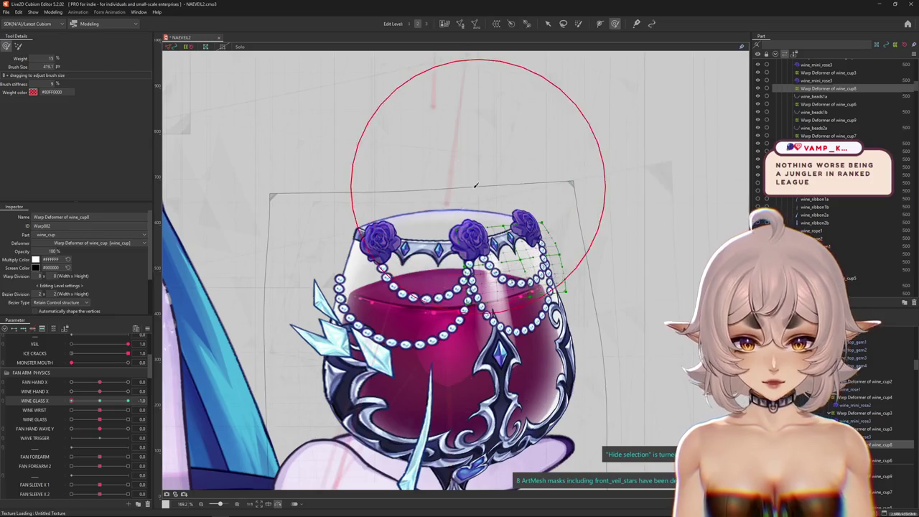
pyautogui.moveTo(495, 270); pyautogui.dragTo(697, 393)
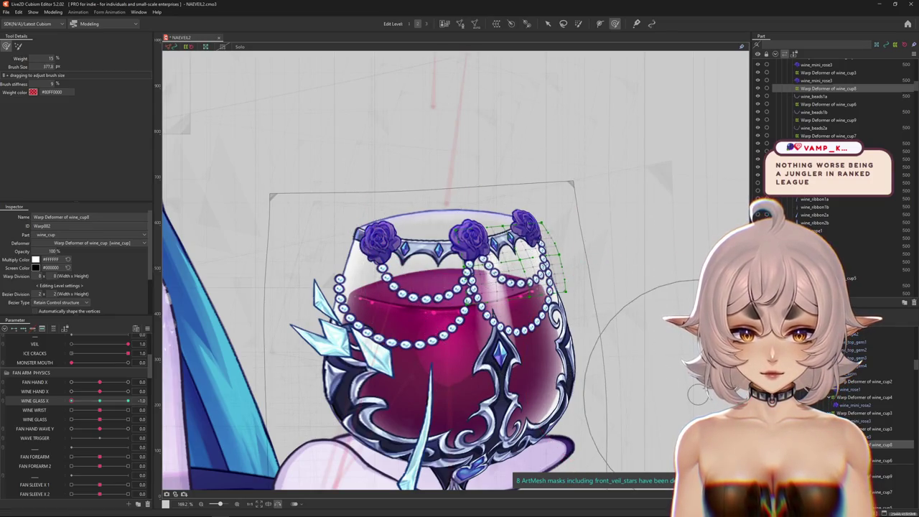
# - Select the wine_cup6 and wine_cup8 warp deformers with Wine Glass X at -1.0
pyautogui.click(829, 104)
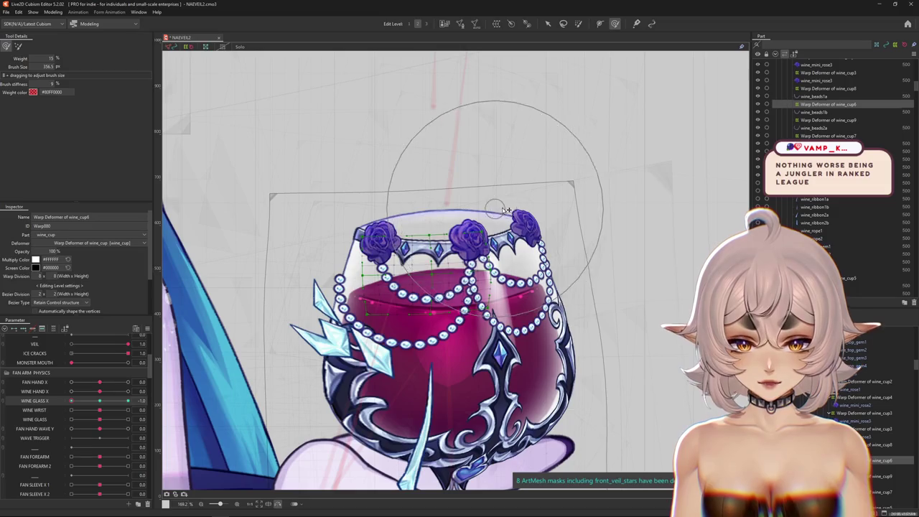
pyautogui.hotkey('ctrl', 'h')
pyautogui.click(92, 401)
pyautogui.moveTo(101, 401); pyautogui.dragTo(71, 400)
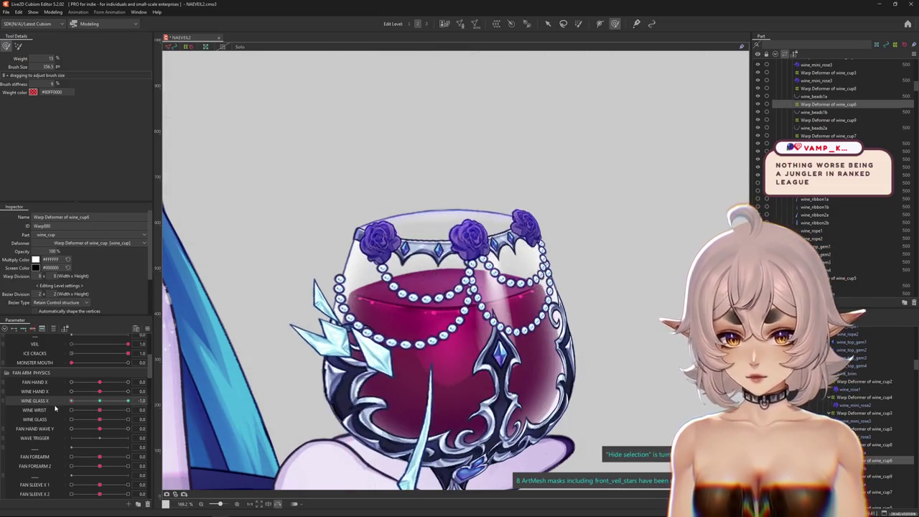
pyautogui.moveTo(387, 315)
pyautogui.mouseDown()
pyautogui.moveTo(379, 295)
pyautogui.moveTo(402, 310)
pyautogui.mouseUp()
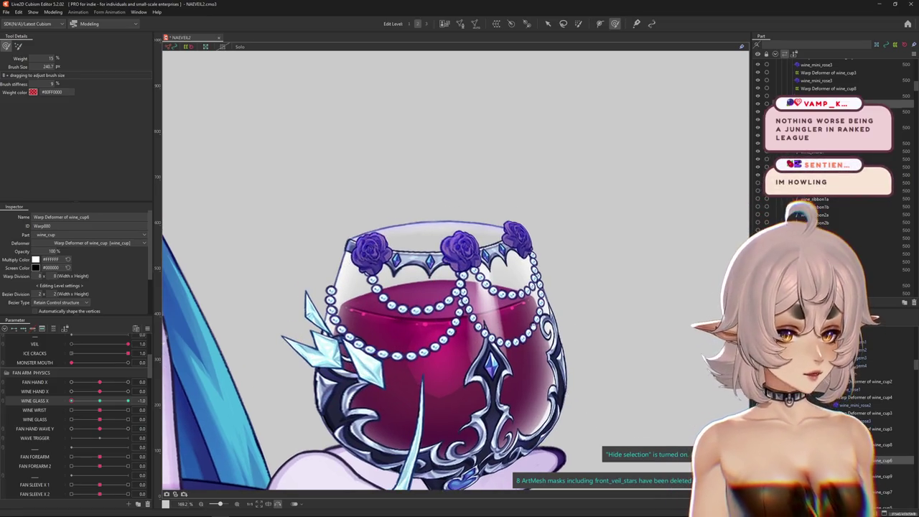
pyautogui.click(584, 334)
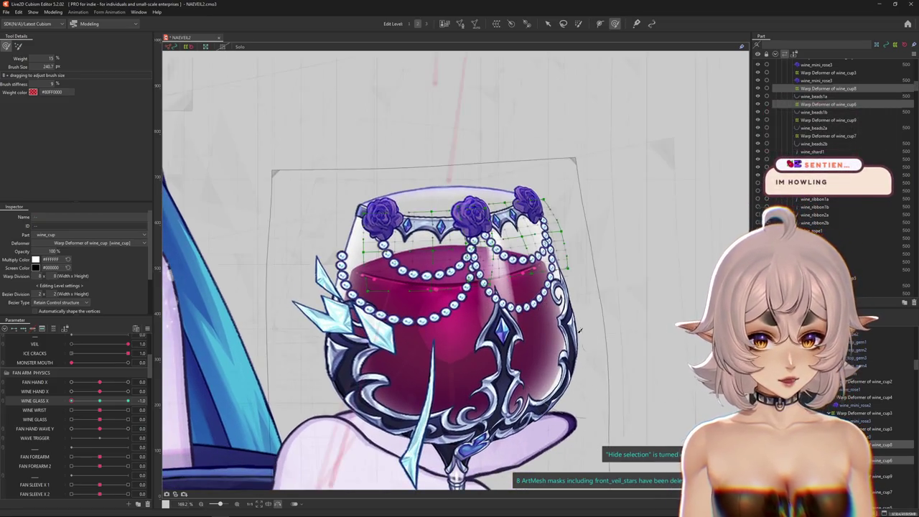
pyautogui.press('Escape')
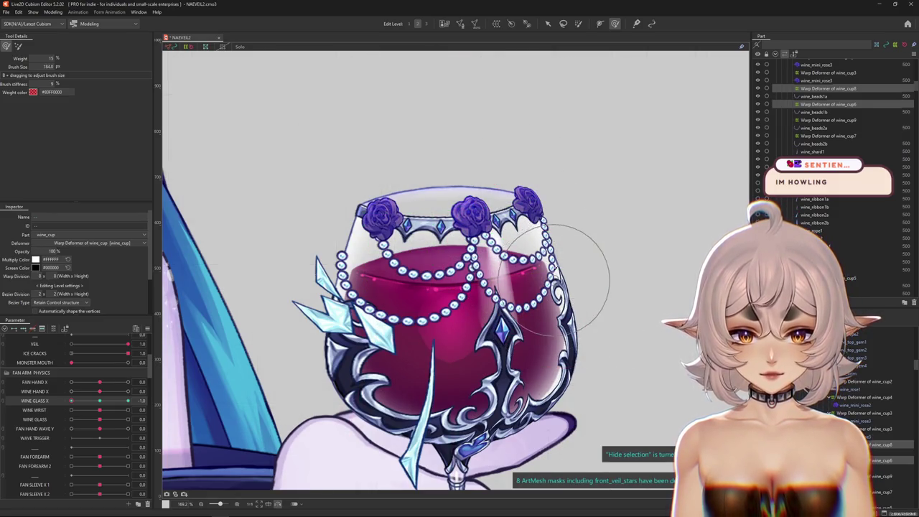
pyautogui.moveTo(581, 232)
pyautogui.mouseDown()
pyautogui.moveTo(546, 322)
pyautogui.moveTo(431, 283)
pyautogui.mouseUp()
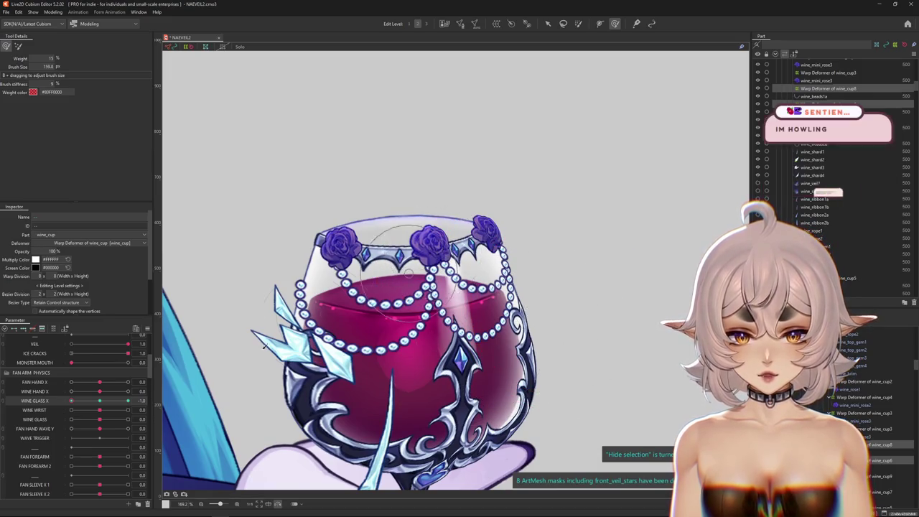
# - Reselect the glass deformer, compare the 0.0 pose, and reselect wine_cup6
pyautogui.click(431, 251)
pyautogui.moveTo(128, 400); pyautogui.dragTo(71, 400)
pyautogui.moveTo(511, 267); pyautogui.dragTo(581, 292)
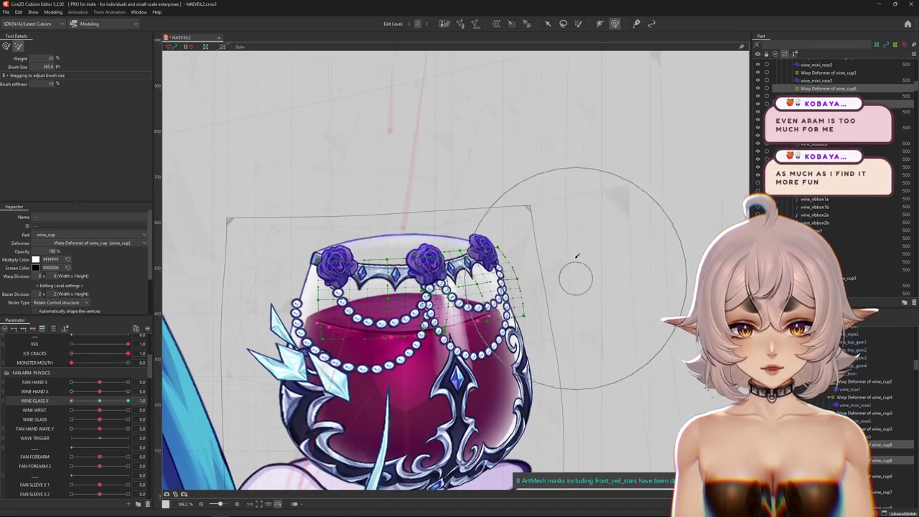
pyautogui.moveTo(584, 288); pyautogui.dragTo(394, 390)
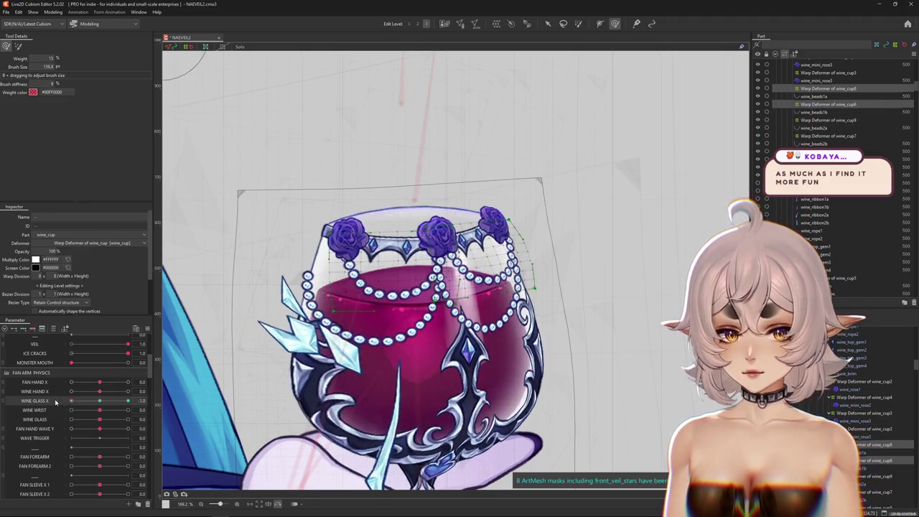
pyautogui.hotkey('ctrl', 'h')
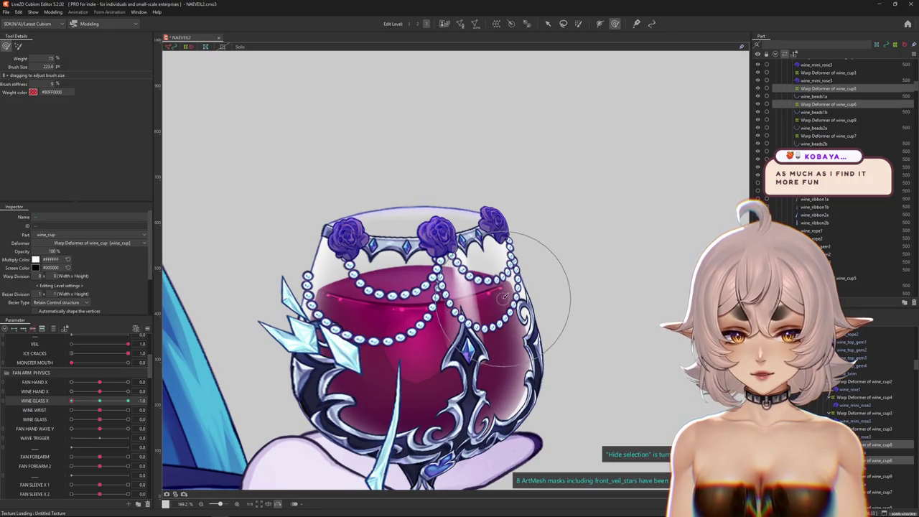
pyautogui.hotkey('ctrl', 'h')
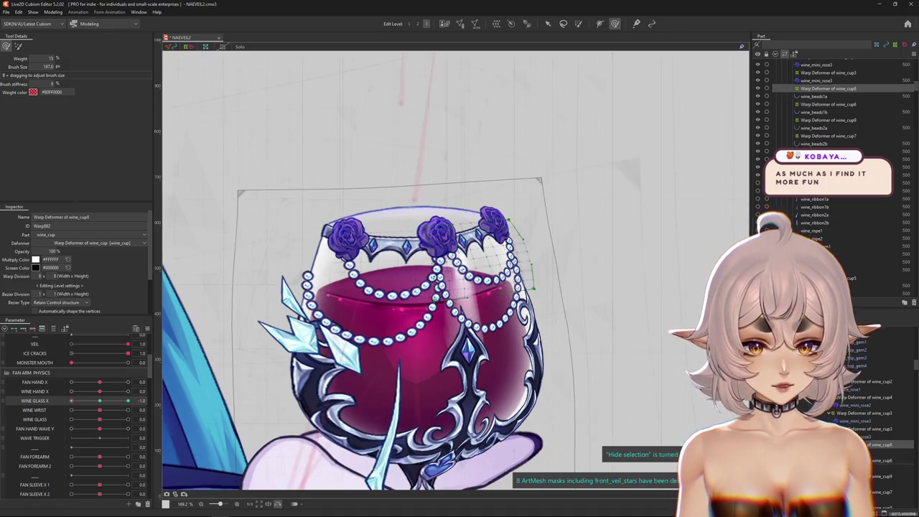
pyautogui.click(828, 104)
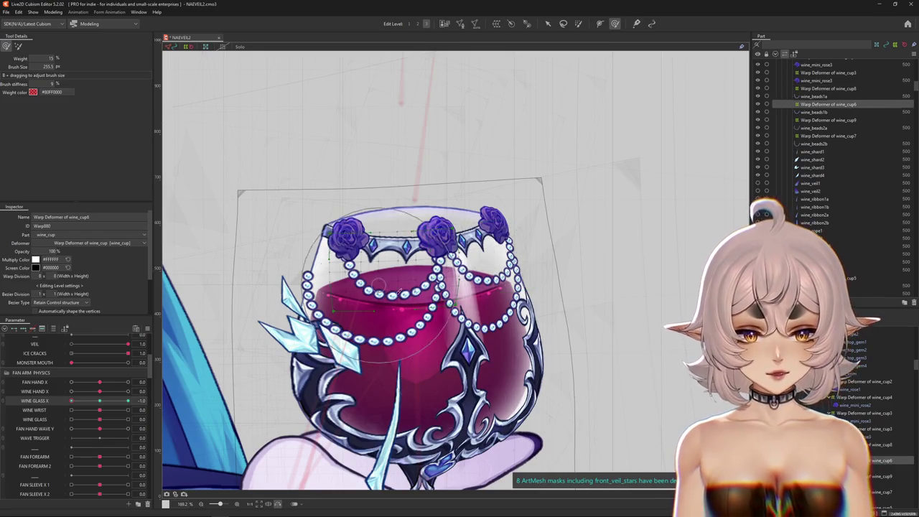
# - Push the bead chain and liquid up and to the right with the deform brush
pyautogui.moveTo(466, 189); pyautogui.dragTo(429, 320)
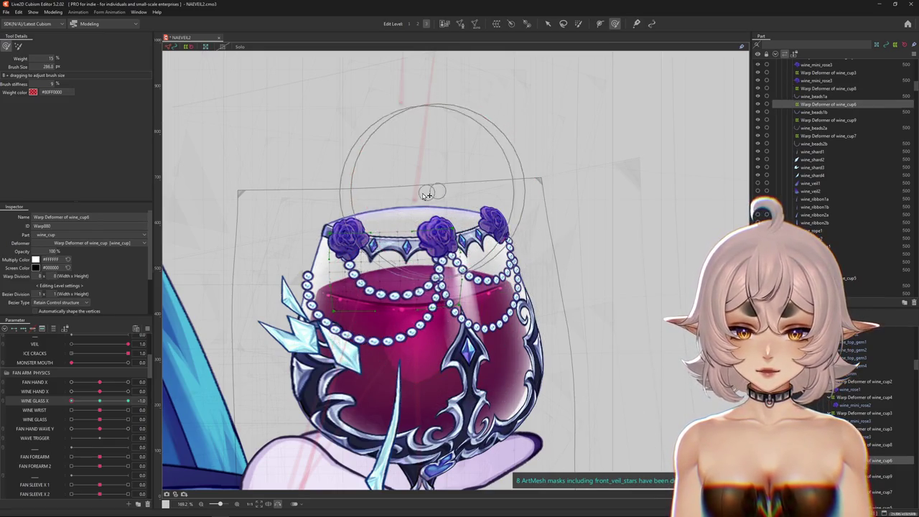
pyautogui.moveTo(399, 335); pyautogui.dragTo(430, 301)
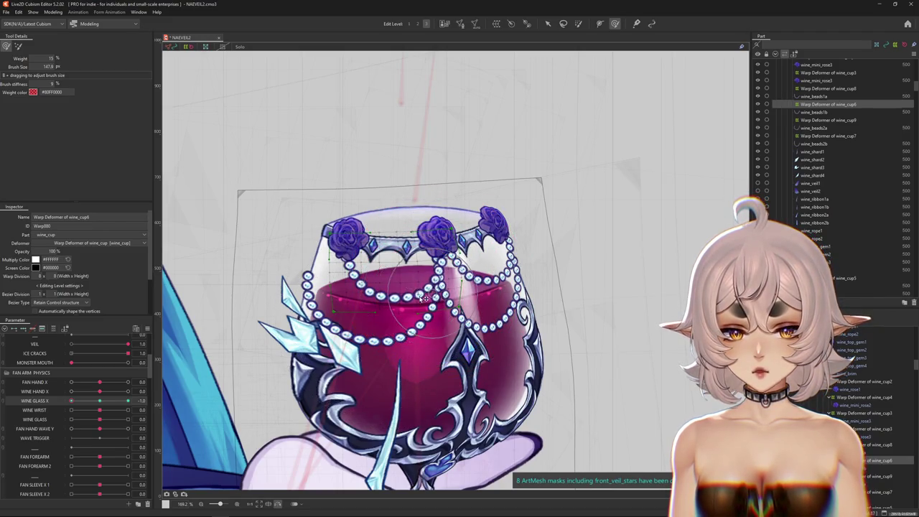
pyautogui.moveTo(444, 188); pyautogui.dragTo(447, 267)
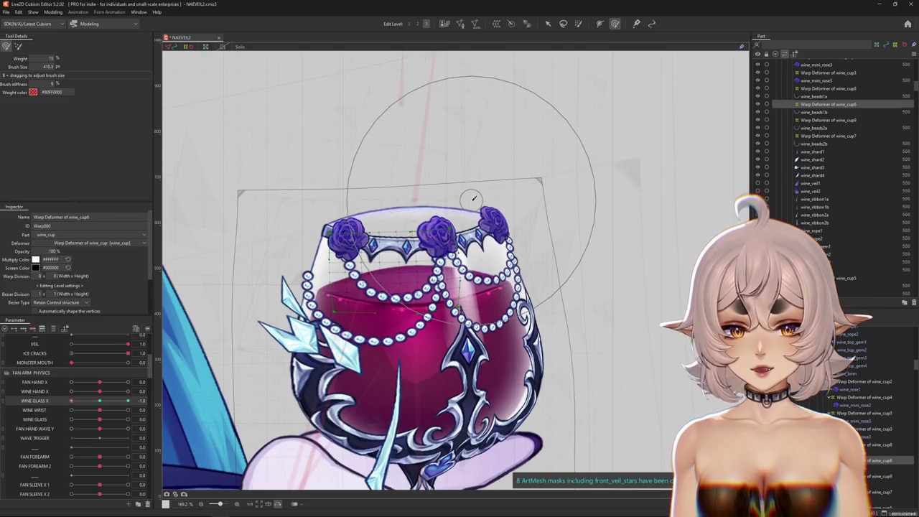
pyautogui.moveTo(447, 267); pyautogui.dragTo(375, 315)
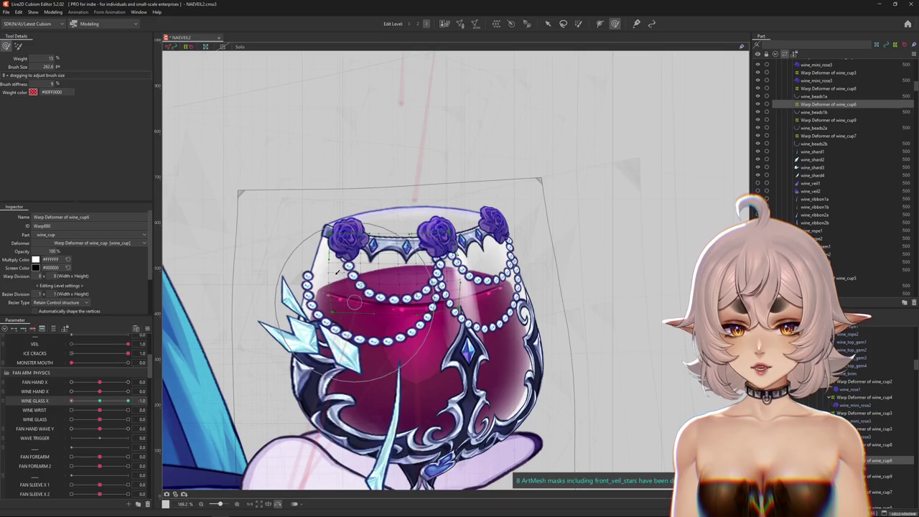
pyautogui.moveTo(394, 313); pyautogui.dragTo(412, 306)
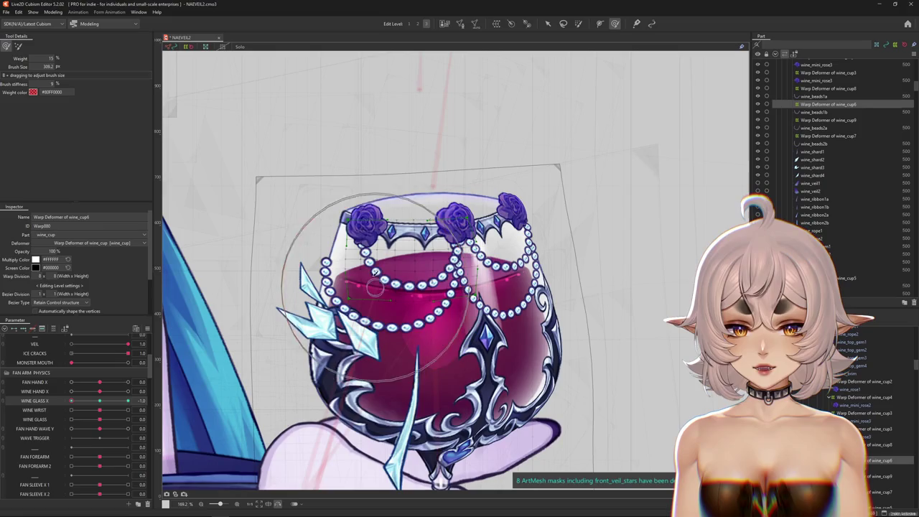
pyautogui.moveTo(411, 307)
pyautogui.mouseDown()
pyautogui.moveTo(408, 250)
pyautogui.moveTo(403, 327)
pyautogui.moveTo(460, 329)
pyautogui.moveTo(374, 297)
pyautogui.mouseUp()
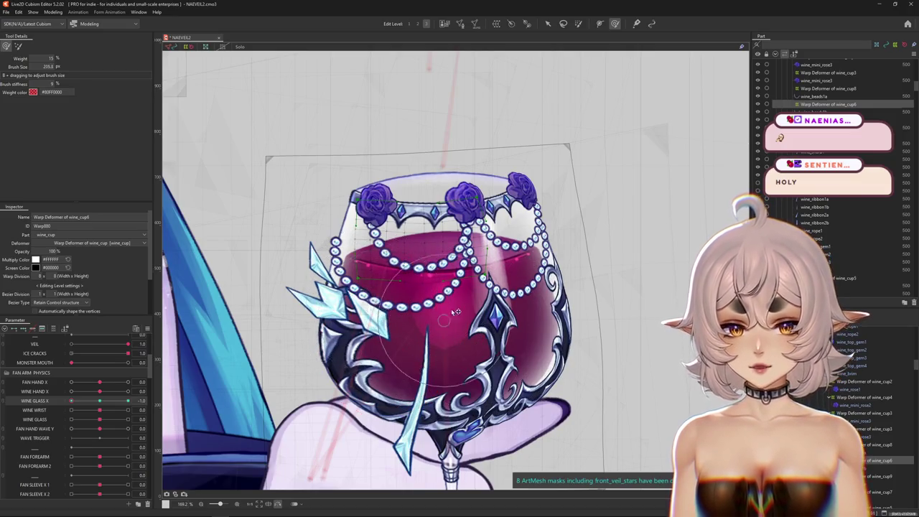
pyautogui.moveTo(462, 295); pyautogui.dragTo(487, 285)
pyautogui.moveTo(507, 218)
pyautogui.mouseDown()
pyautogui.moveTo(493, 245)
pyautogui.moveTo(517, 243)
pyautogui.mouseUp()
pyautogui.moveTo(309, 266); pyautogui.dragTo(405, 297)
pyautogui.hotkey('ctrl', 'h')
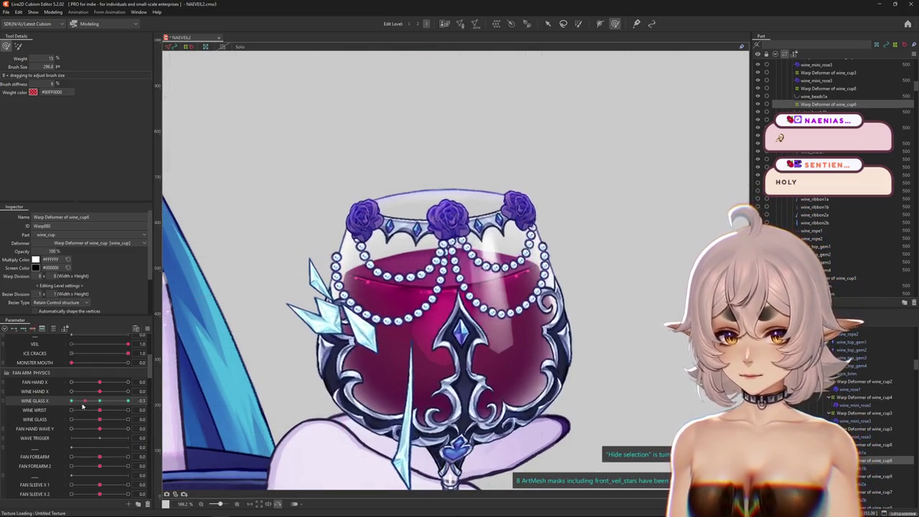
pyautogui.moveTo(441, 339); pyautogui.dragTo(460, 345)
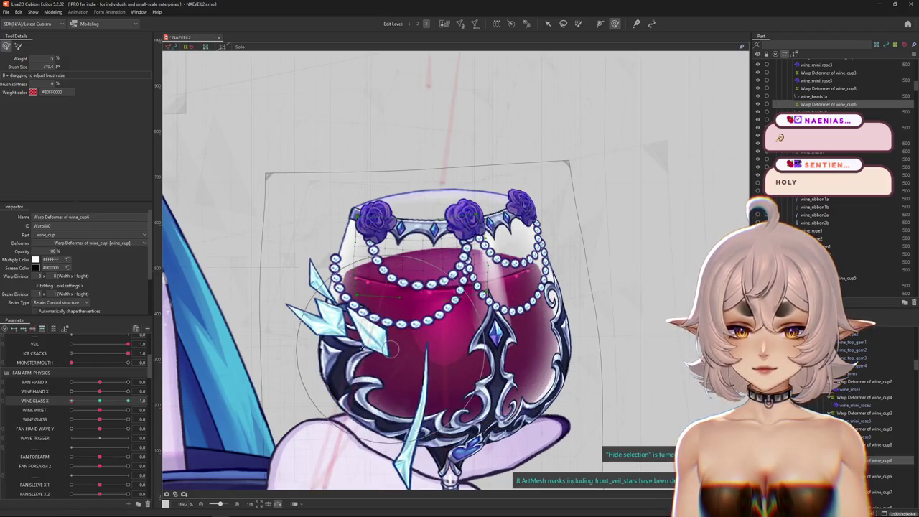
# - Switch to edit level 3 and reshape the whole glass, previewing at Wine Glass X -0.2
pyautogui.click(419, 24)
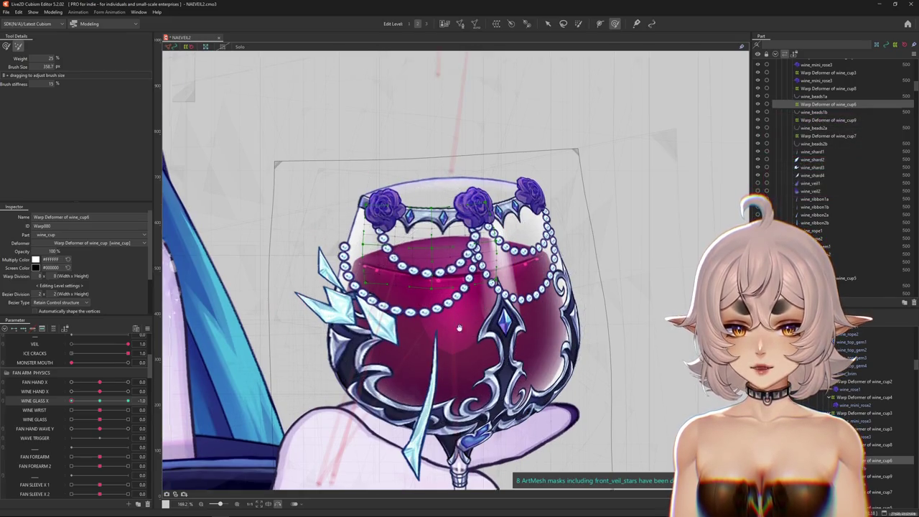
pyautogui.click(427, 24)
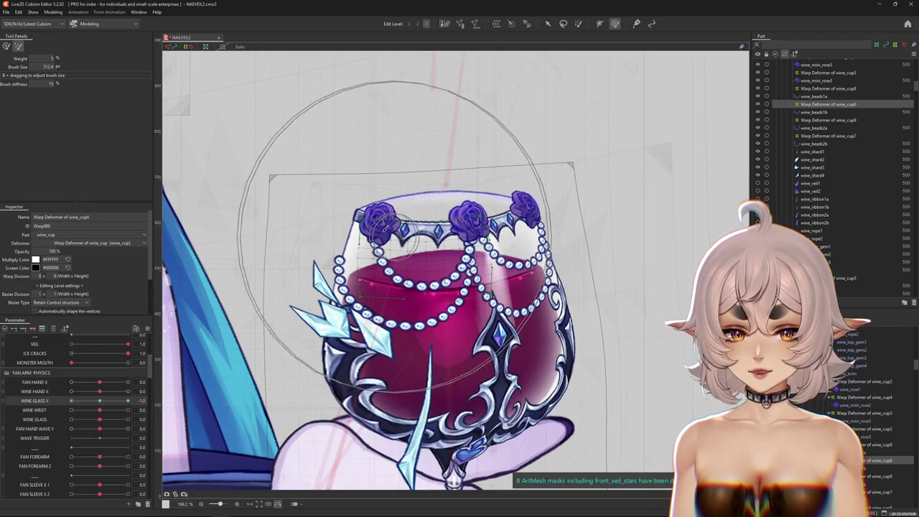
pyautogui.moveTo(382, 169); pyautogui.dragTo(199, 163)
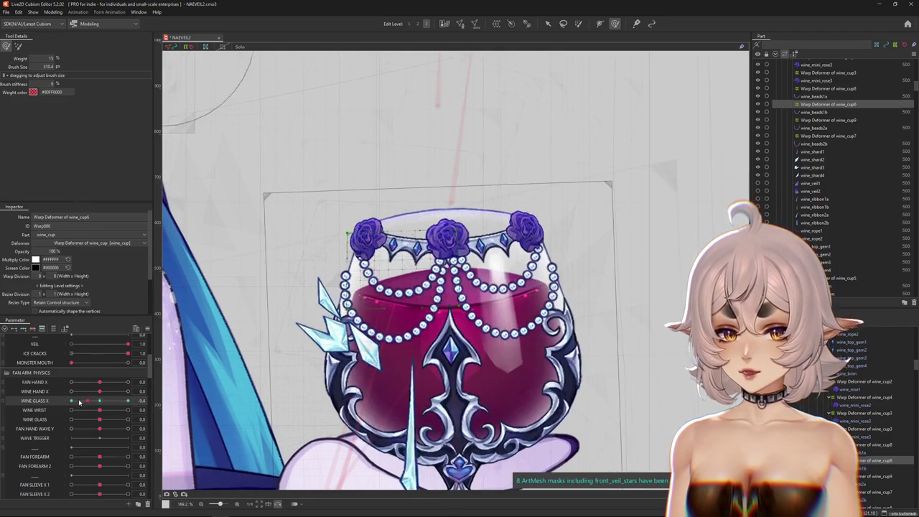
pyautogui.moveTo(71, 401)
pyautogui.mouseDown()
pyautogui.moveTo(92, 404)
pyautogui.moveTo(73, 403)
pyautogui.mouseUp()
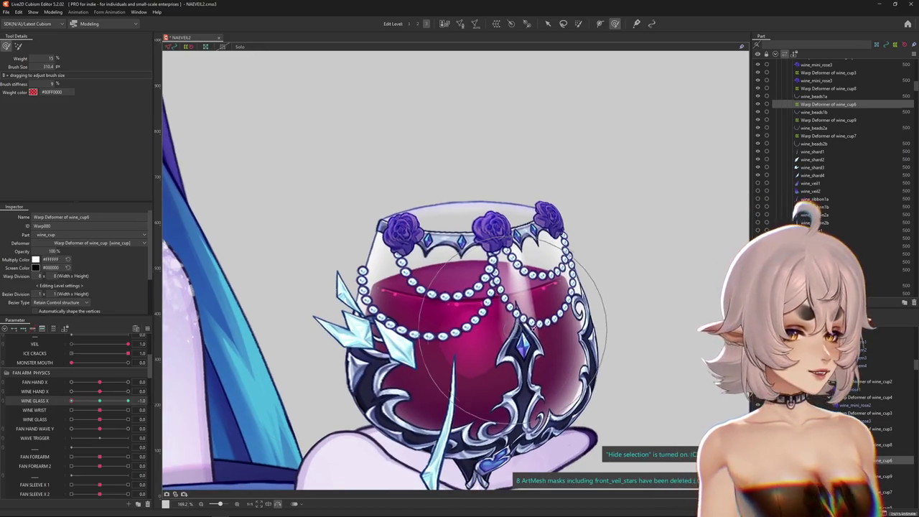
pyautogui.moveTo(503, 327); pyautogui.dragTo(509, 328)
pyautogui.moveTo(410, 174); pyautogui.dragTo(424, 180)
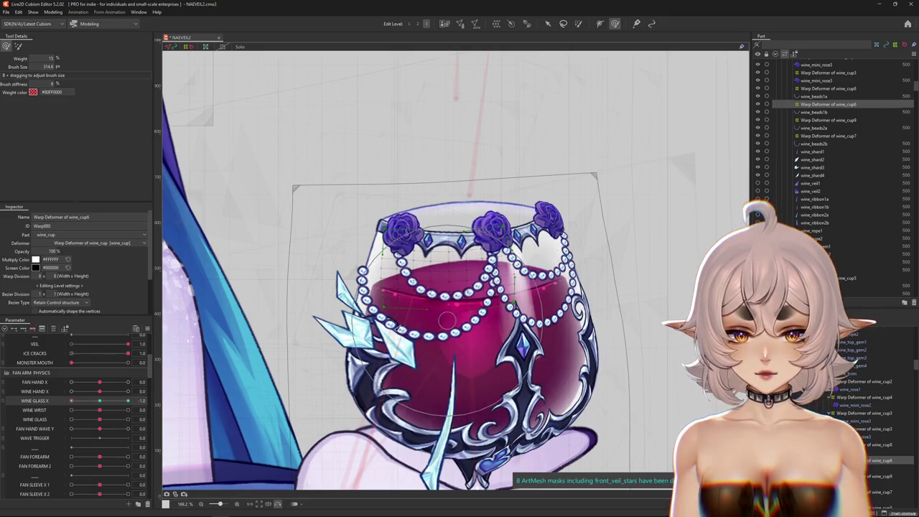
pyautogui.hotkey('ctrl', 'h')
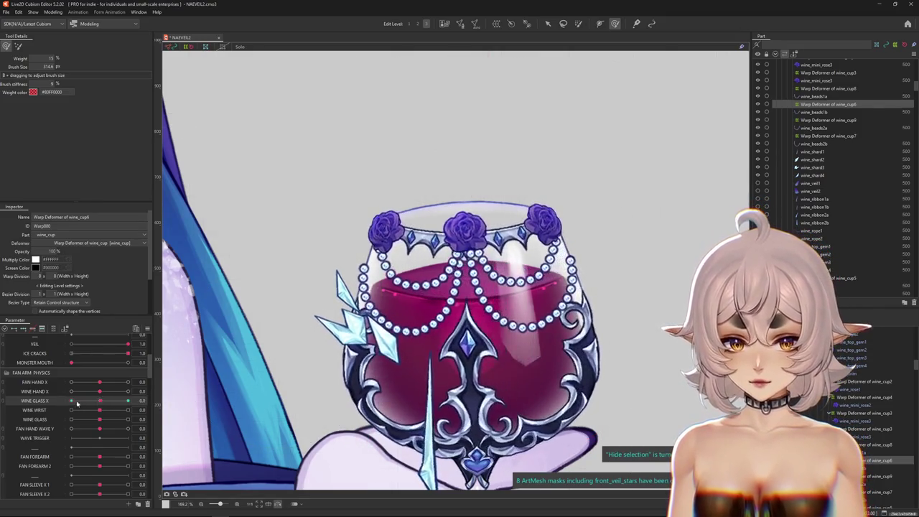
pyautogui.moveTo(345, 252)
pyautogui.mouseDown()
pyautogui.moveTo(379, 288)
pyautogui.moveTo(337, 287)
pyautogui.mouseUp()
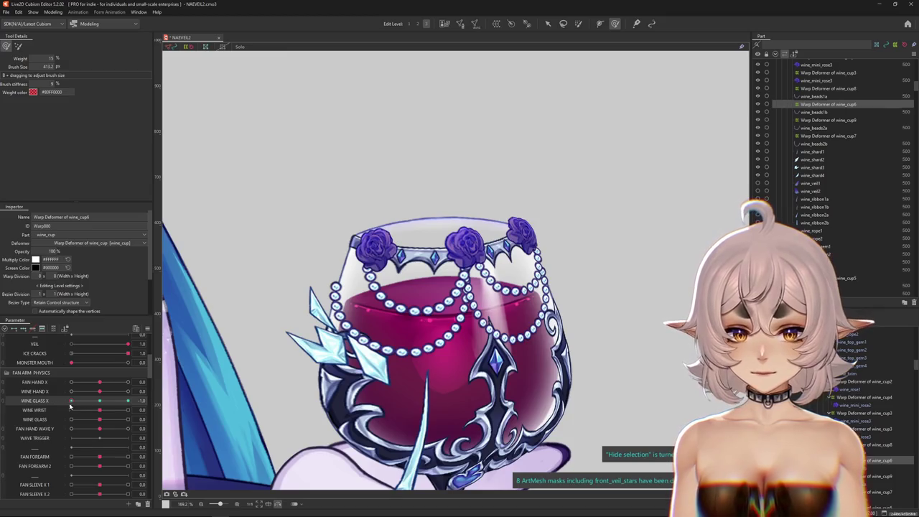
pyautogui.moveTo(421, 301)
pyautogui.mouseDown()
pyautogui.moveTo(501, 213)
pyautogui.moveTo(665, 424)
pyautogui.mouseUp()
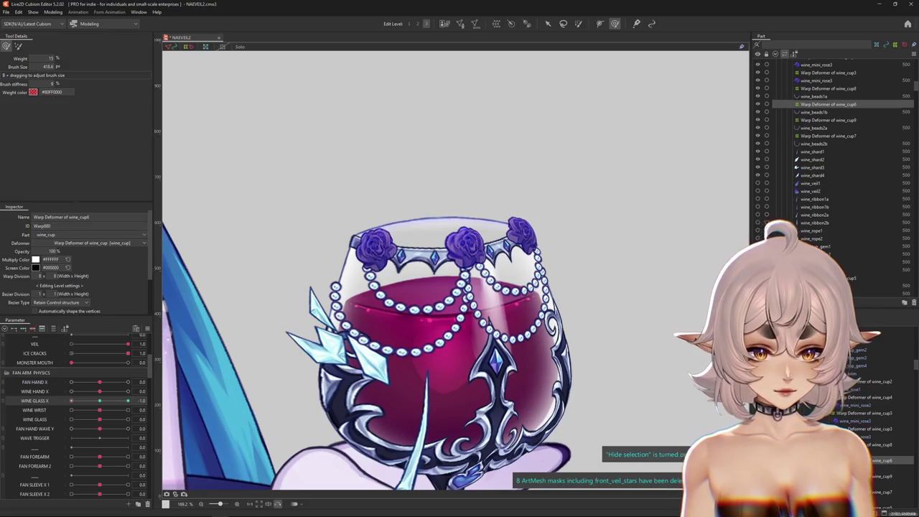
pyautogui.click(830, 88)
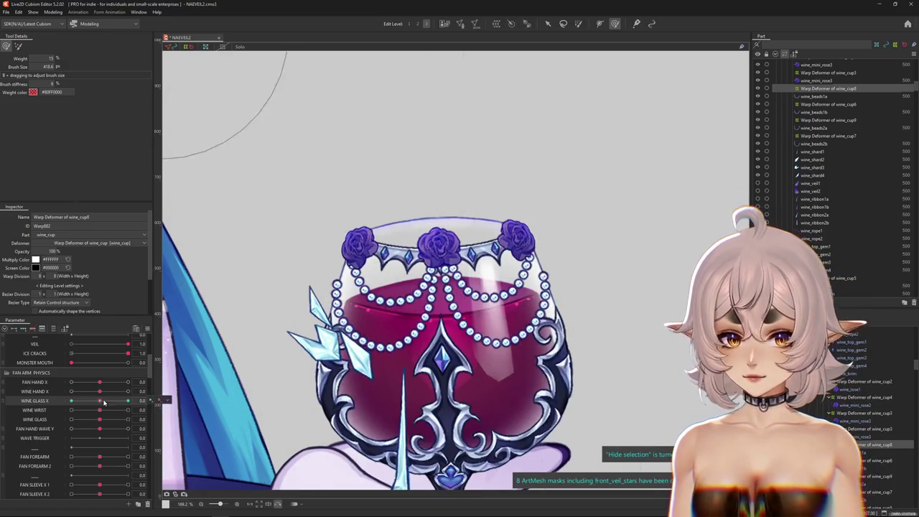
# - Select the upper-right rim lattice points with weighted selection and deform them
pyautogui.press('b')
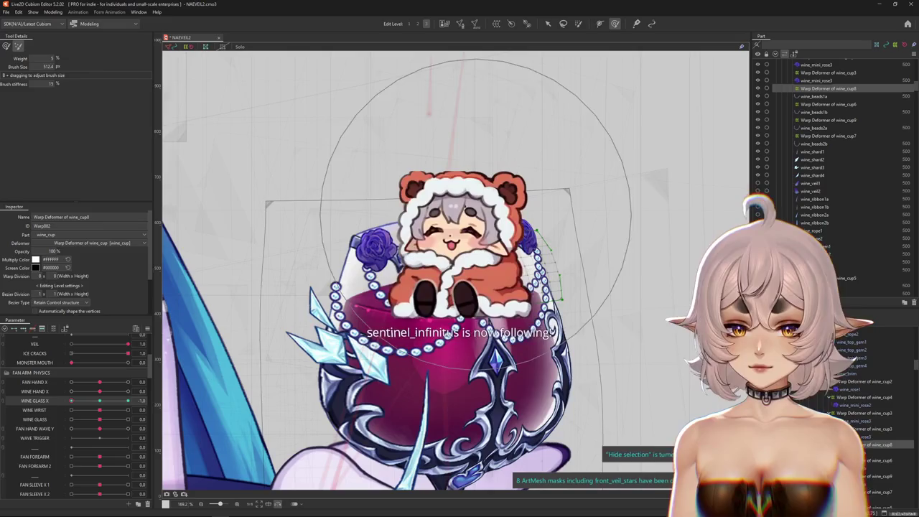
pyautogui.click(7, 46)
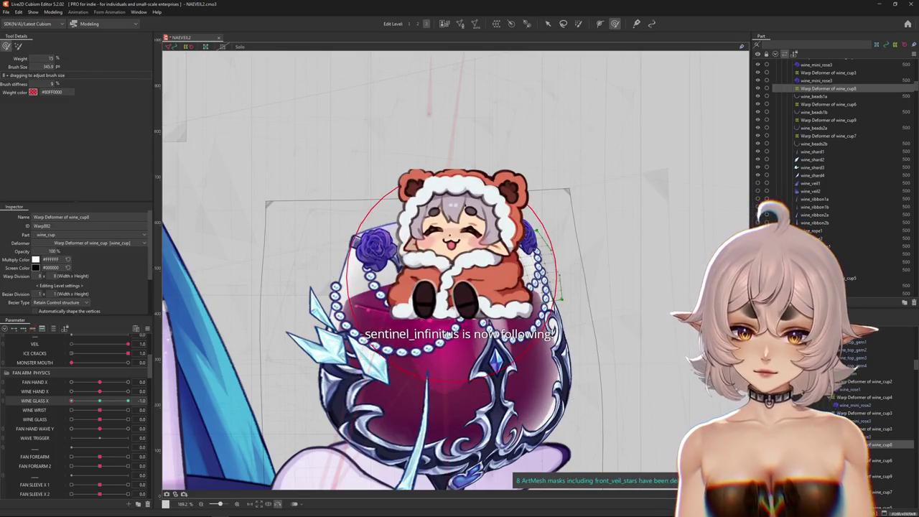
pyautogui.moveTo(449, 334); pyautogui.dragTo(571, 285)
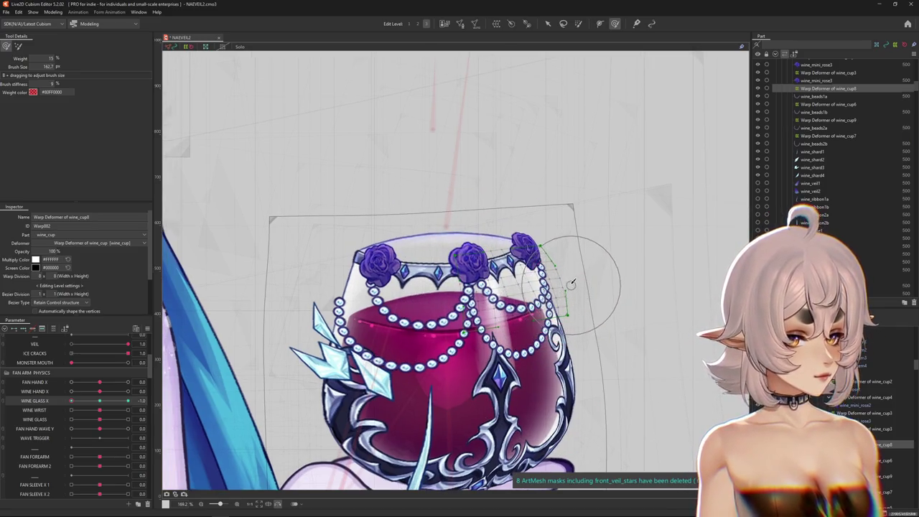
pyautogui.hotkey('ctrl', 'h')
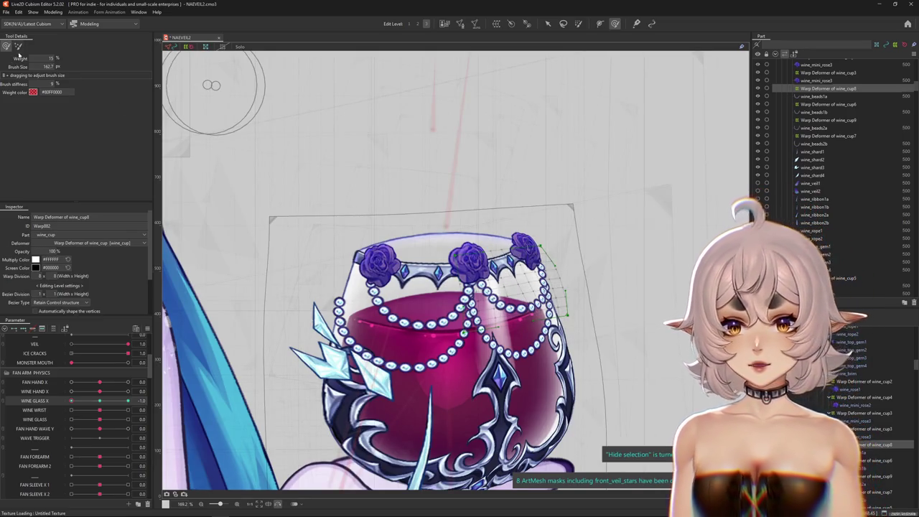
pyautogui.click(18, 46)
pyautogui.moveTo(476, 220)
pyautogui.mouseDown()
pyautogui.moveTo(557, 225)
pyautogui.moveTo(546, 181)
pyautogui.mouseUp()
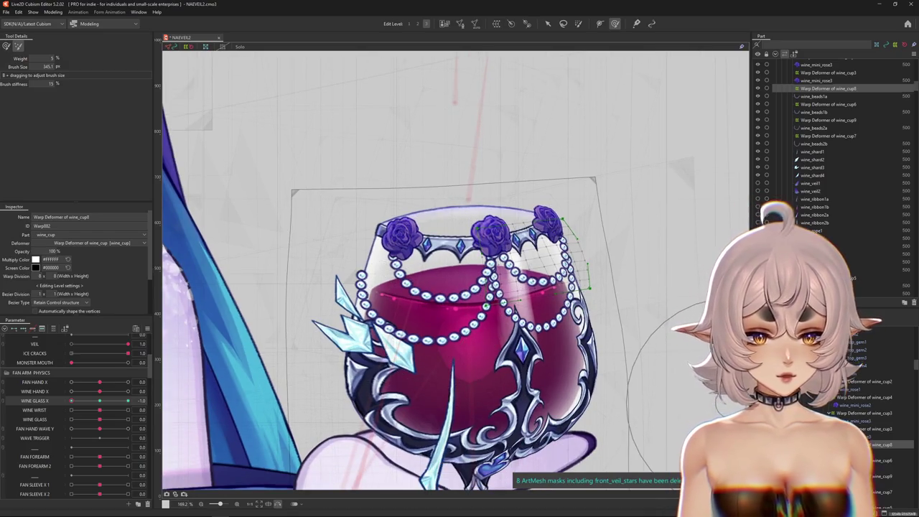
# - Tilt the glass to Wine Glass X -1 and reselect its deformer for editing
pyautogui.click(99, 401)
pyautogui.moveTo(99, 401); pyautogui.dragTo(71, 400)
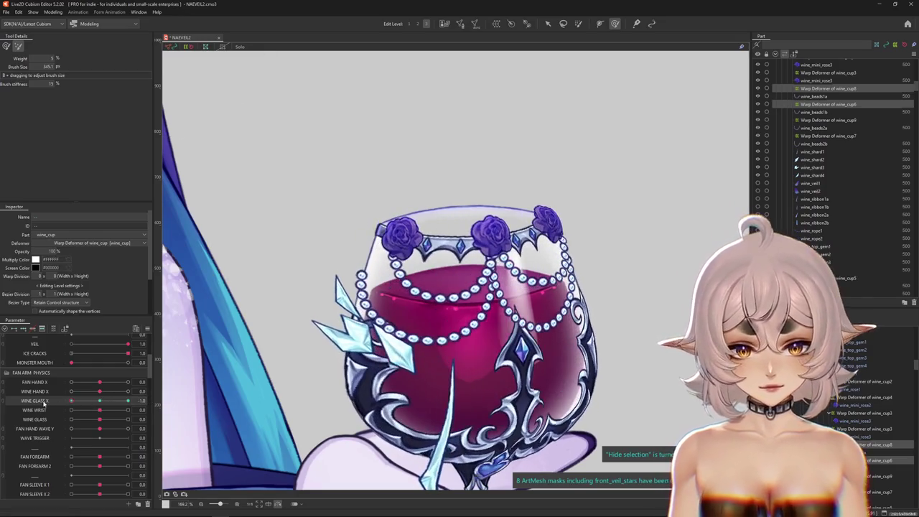
pyautogui.click(518, 288)
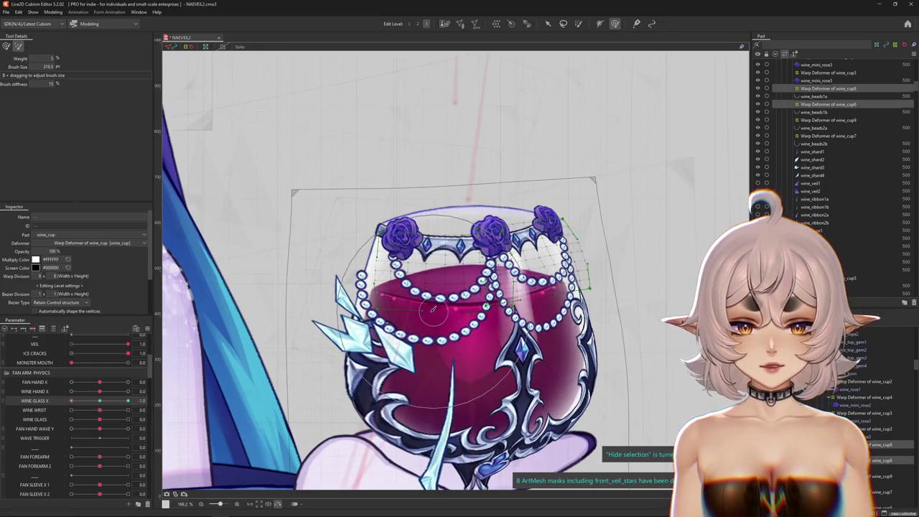
pyautogui.moveTo(609, 245)
pyautogui.mouseDown()
pyautogui.moveTo(562, 272)
pyautogui.moveTo(605, 345)
pyautogui.mouseUp()
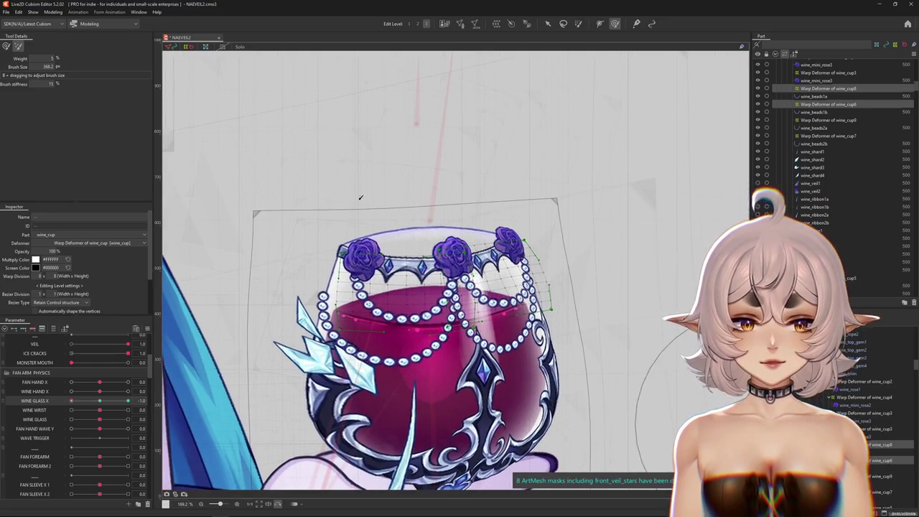
pyautogui.moveTo(474, 288); pyautogui.dragTo(613, 337)
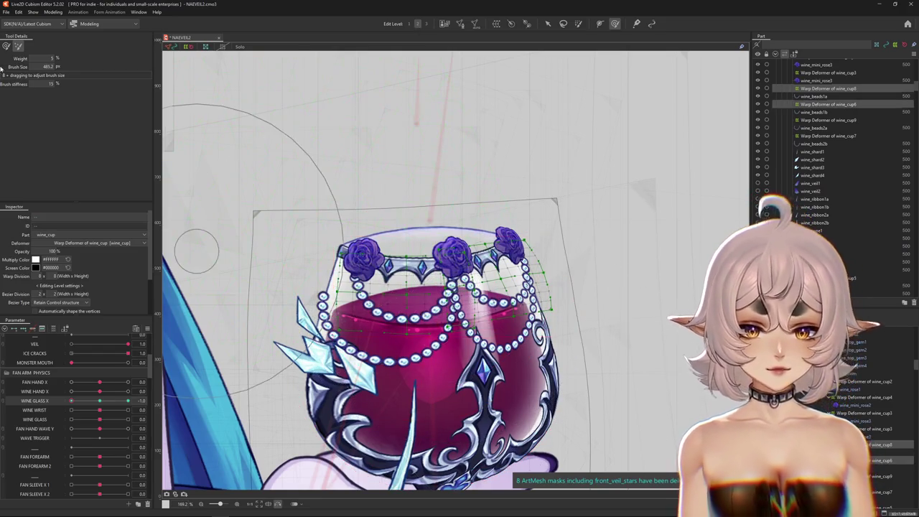
pyautogui.hotkey('ctrl', 'h')
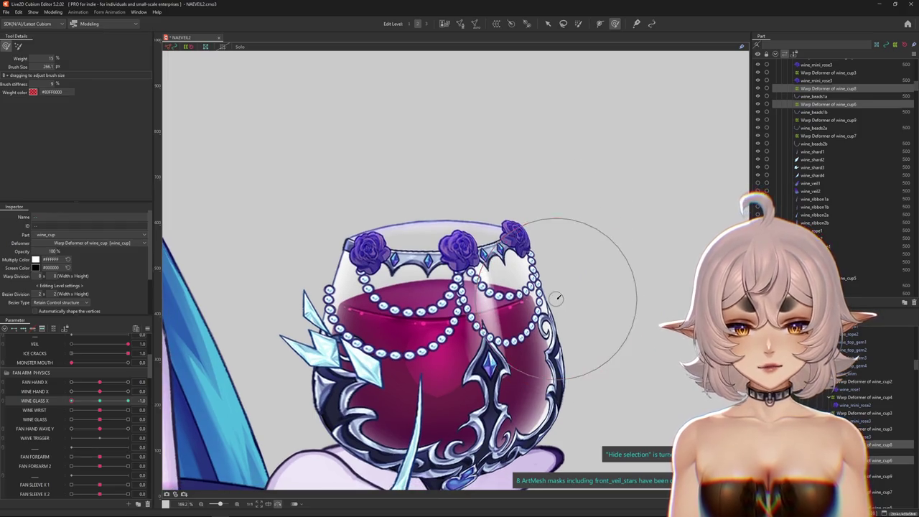
# - Refine the glass's upper-right edge on the wine_cup8 deformer and preview it
pyautogui.moveTo(564, 310); pyautogui.dragTo(547, 302)
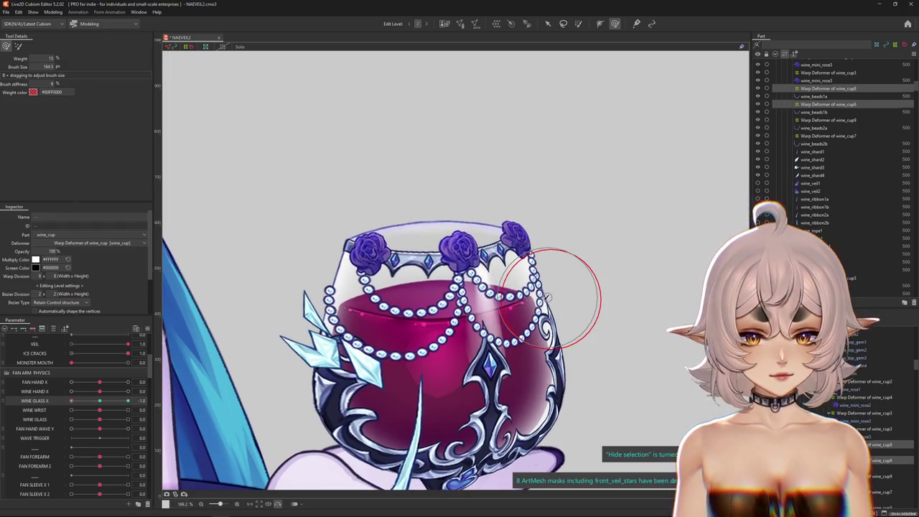
pyautogui.press('b')
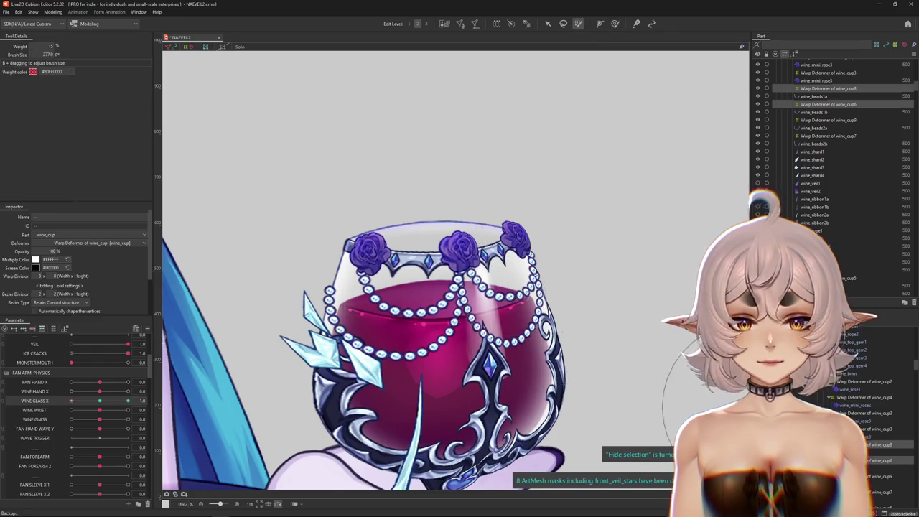
pyautogui.moveTo(420, 309); pyautogui.dragTo(562, 309)
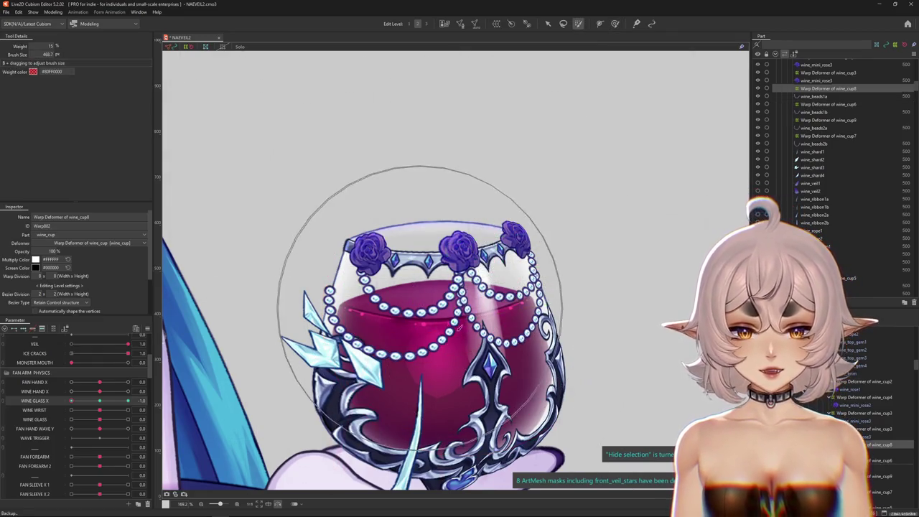
pyautogui.press('b')
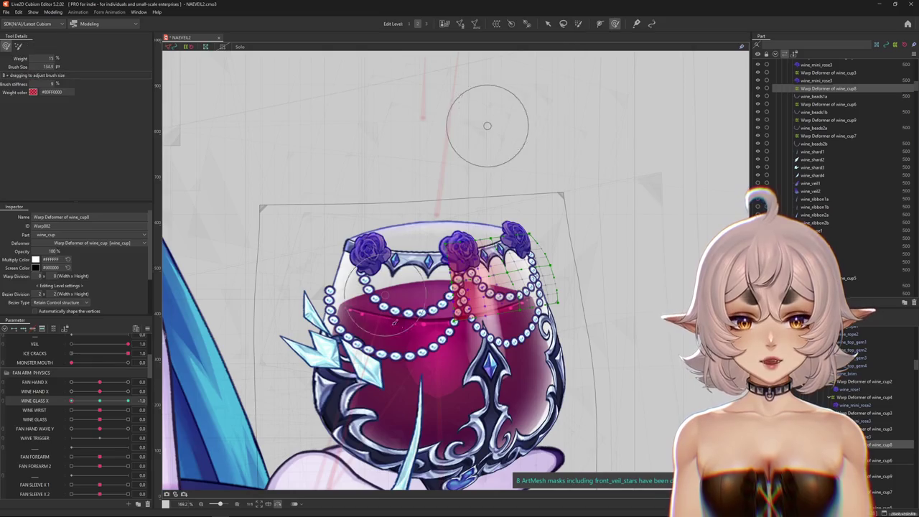
pyautogui.hotkey('ctrl', 'h')
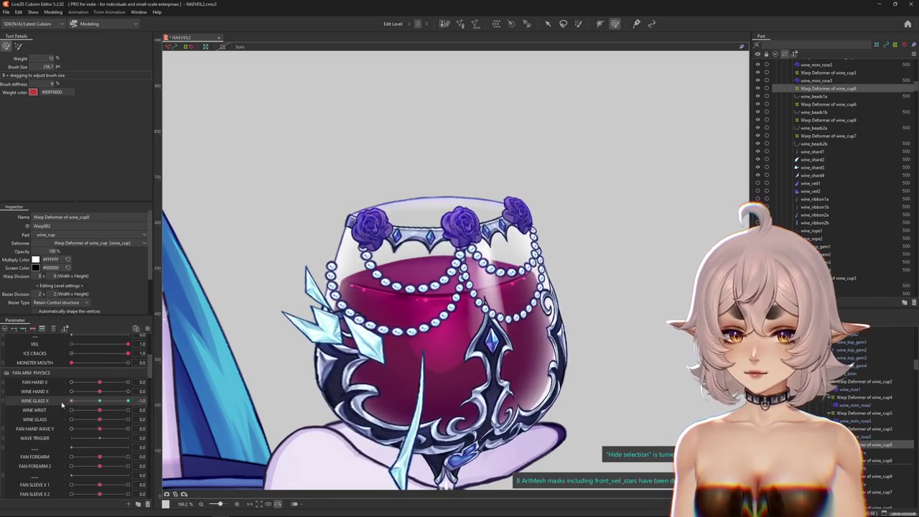
pyautogui.moveTo(420, 248); pyautogui.dragTo(534, 226)
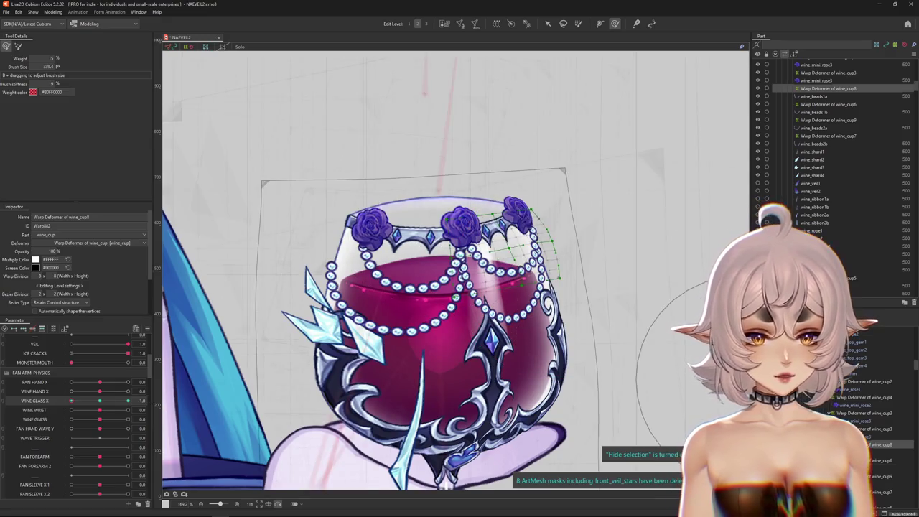
# - Adjust the rim selection, then sweep Wine Glass X and bring it back to -1
pyautogui.moveTo(597, 350)
pyautogui.mouseDown()
pyautogui.moveTo(506, 296)
pyautogui.moveTo(575, 273)
pyautogui.moveTo(568, 238)
pyautogui.mouseUp()
pyautogui.click(18, 46)
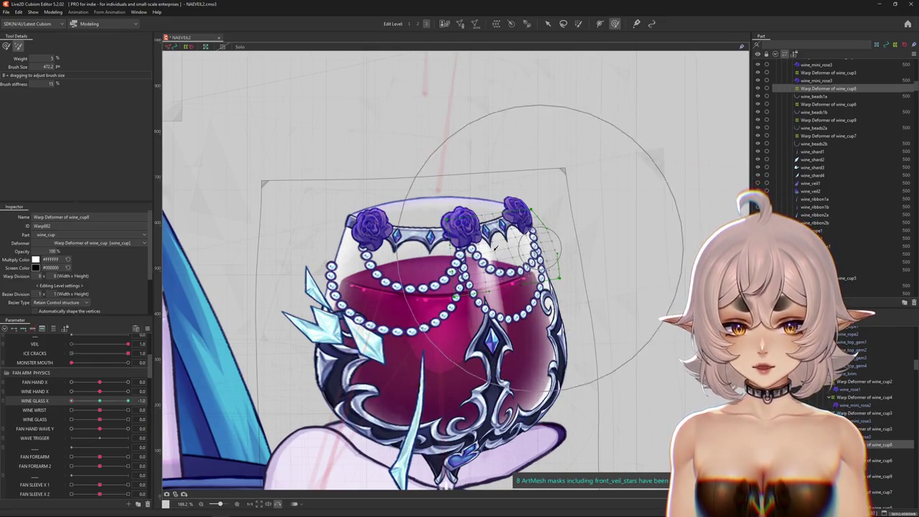
pyautogui.moveTo(128, 400); pyautogui.dragTo(71, 400)
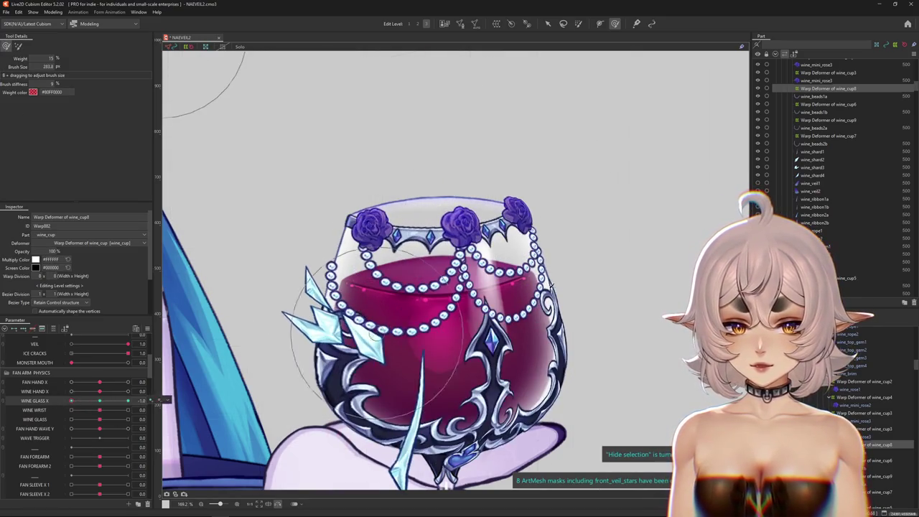
pyautogui.moveTo(618, 269)
pyautogui.mouseDown()
pyautogui.moveTo(567, 233)
pyautogui.moveTo(552, 246)
pyautogui.mouseUp()
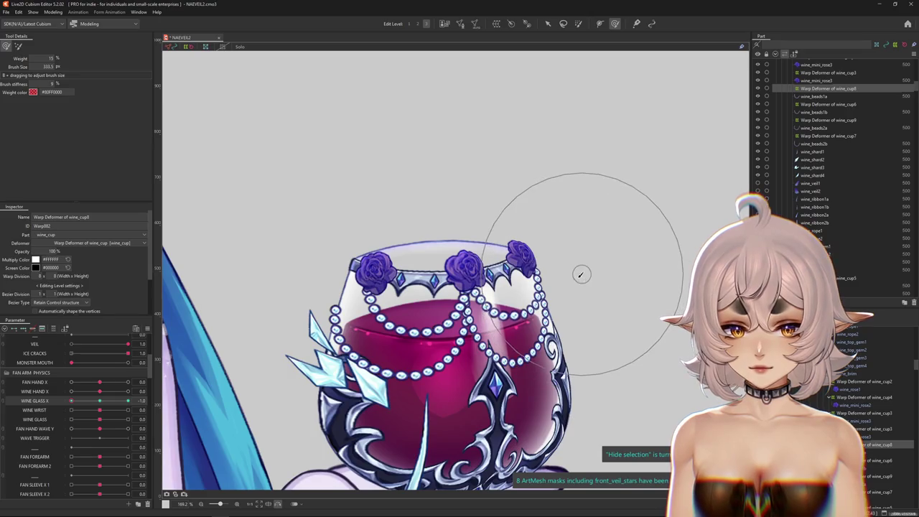
# - At edit level 2, add a Wine Glass X keyform and preview the tilt from 1 to -1
pyautogui.click(100, 401)
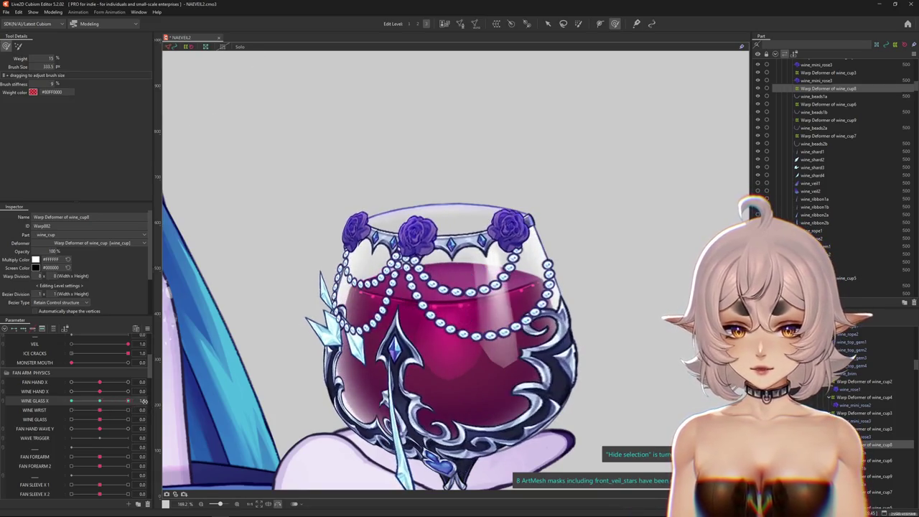
pyautogui.click(18, 46)
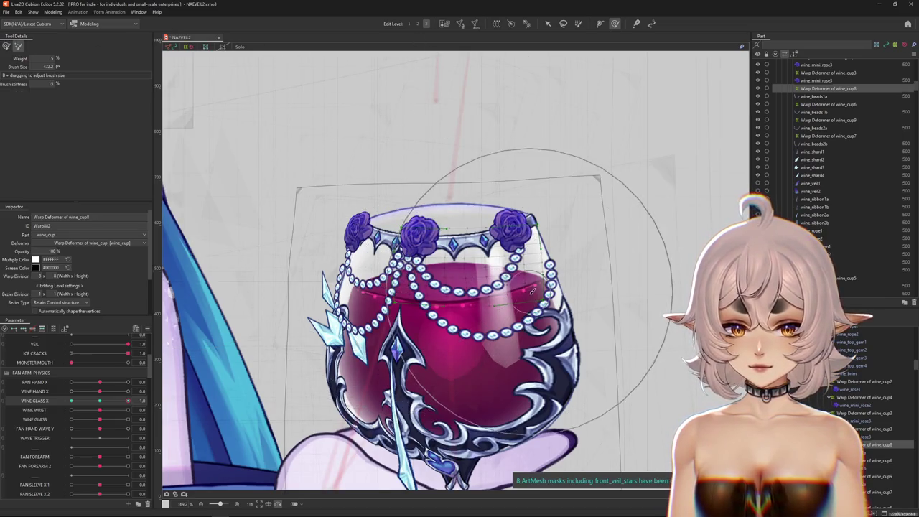
pyautogui.click(420, 23)
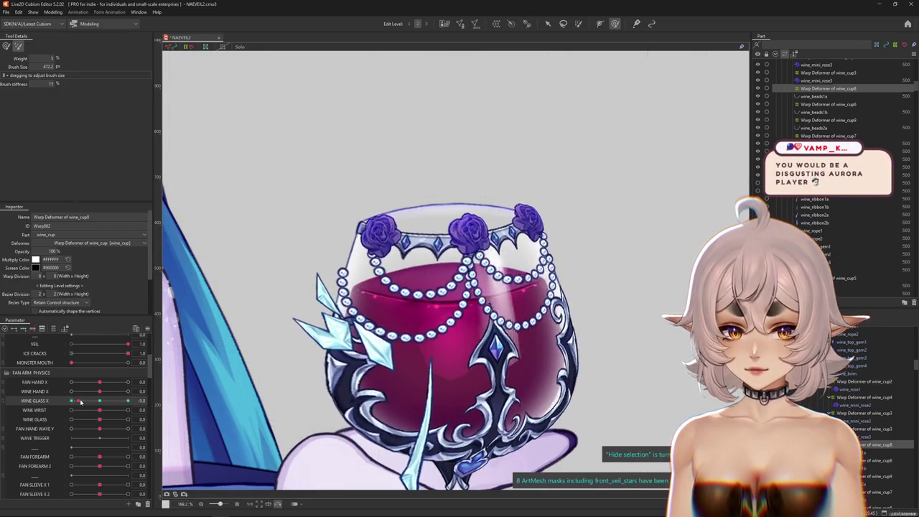
pyautogui.click(43, 397)
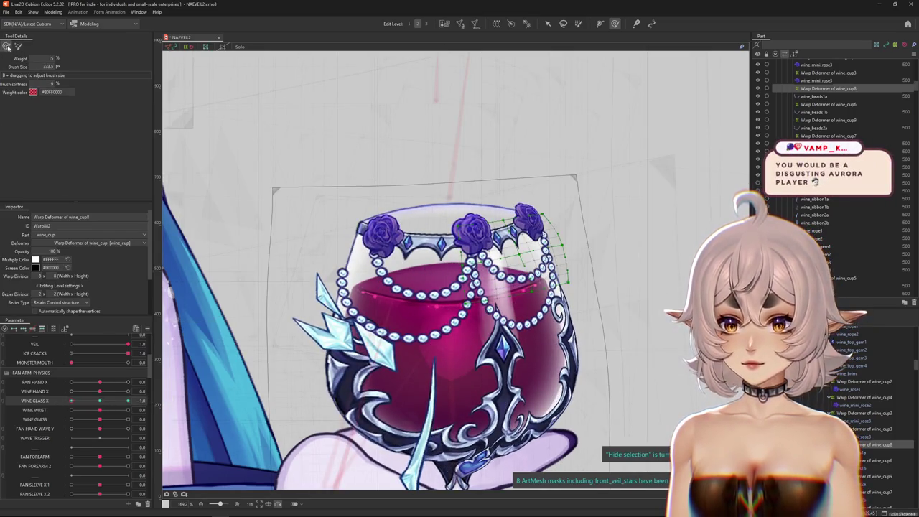
pyautogui.moveTo(71, 401)
pyautogui.mouseDown()
pyautogui.moveTo(98, 402)
pyautogui.moveTo(71, 401)
pyautogui.mouseUp()
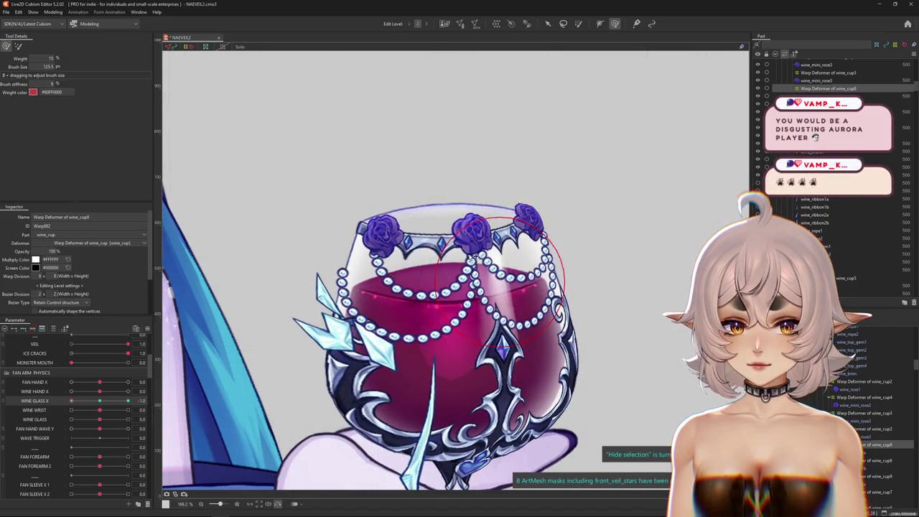
pyautogui.moveTo(572, 253)
pyautogui.mouseDown()
pyautogui.moveTo(556, 246)
pyautogui.moveTo(558, 261)
pyautogui.mouseUp()
pyautogui.moveTo(71, 401); pyautogui.dragTo(128, 401)
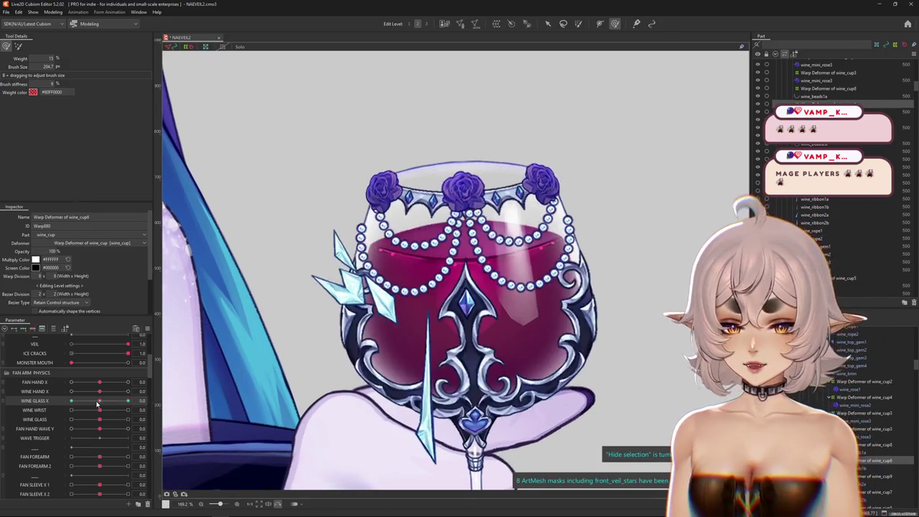
pyautogui.click(129, 401)
pyautogui.moveTo(129, 401); pyautogui.dragTo(63, 401)
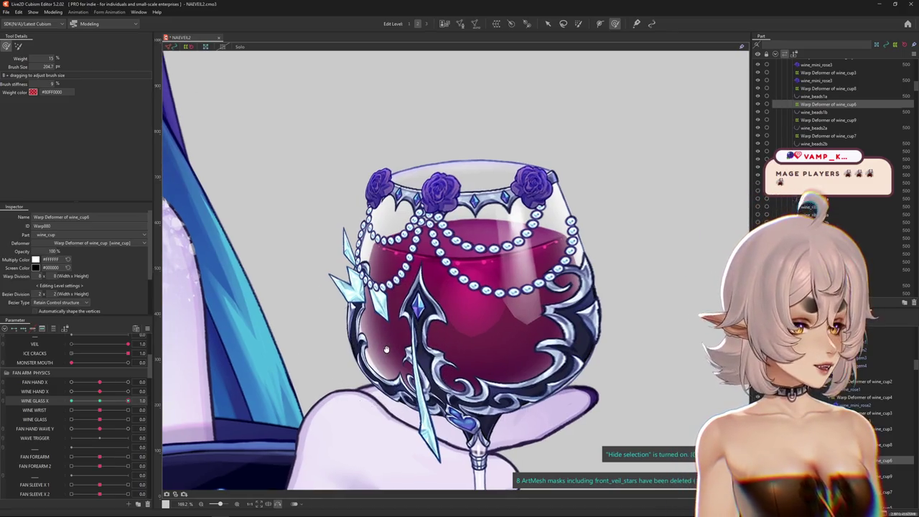
# - Switch to edit level 3 and pose the glass at maximum Wine Glass X
pyautogui.press('b')
pyautogui.moveTo(339, 229); pyautogui.dragTo(428, 50)
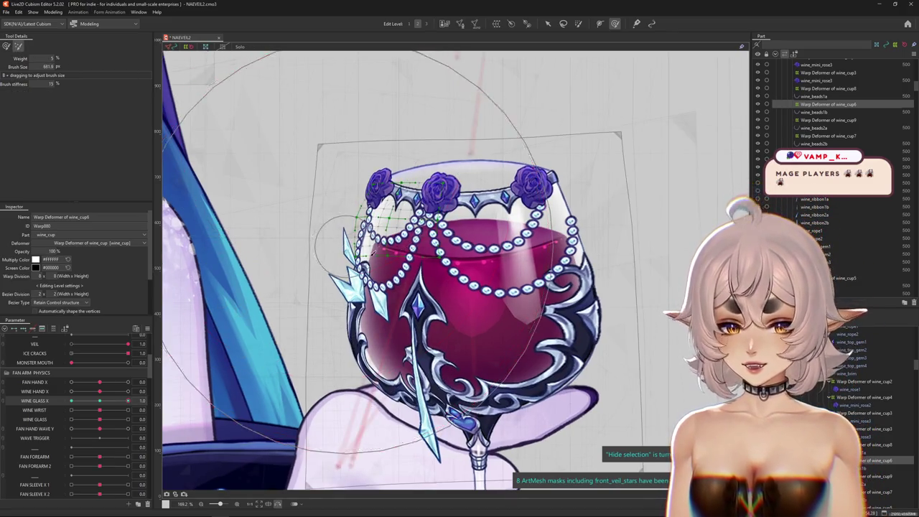
pyautogui.click(426, 25)
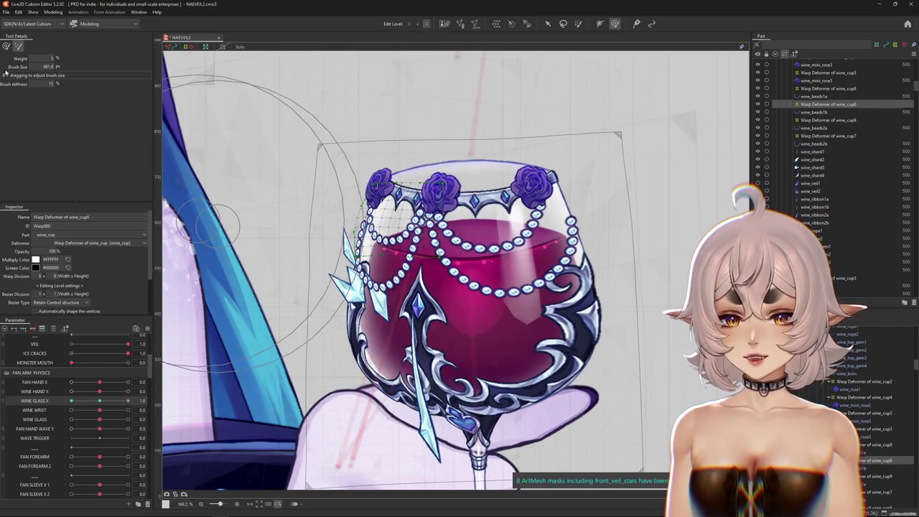
pyautogui.moveTo(100, 400); pyautogui.dragTo(128, 401)
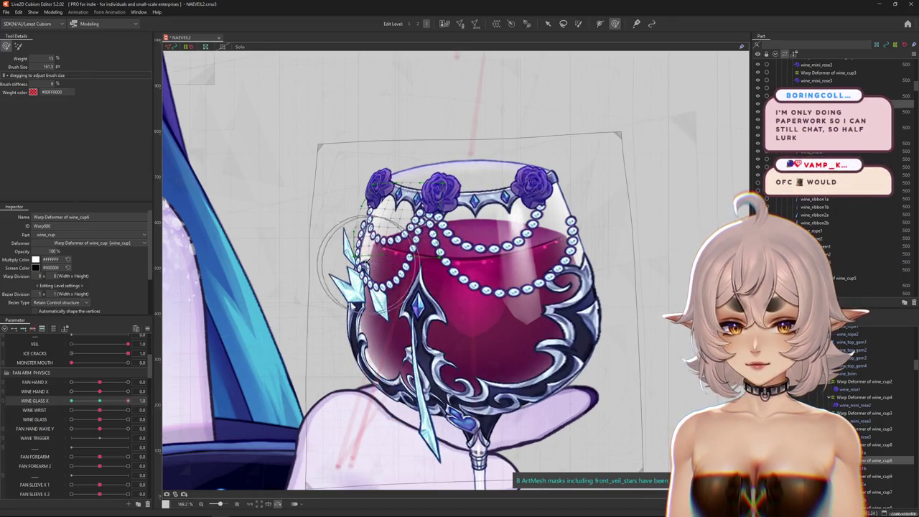
pyautogui.scroll(3, 360, 225)
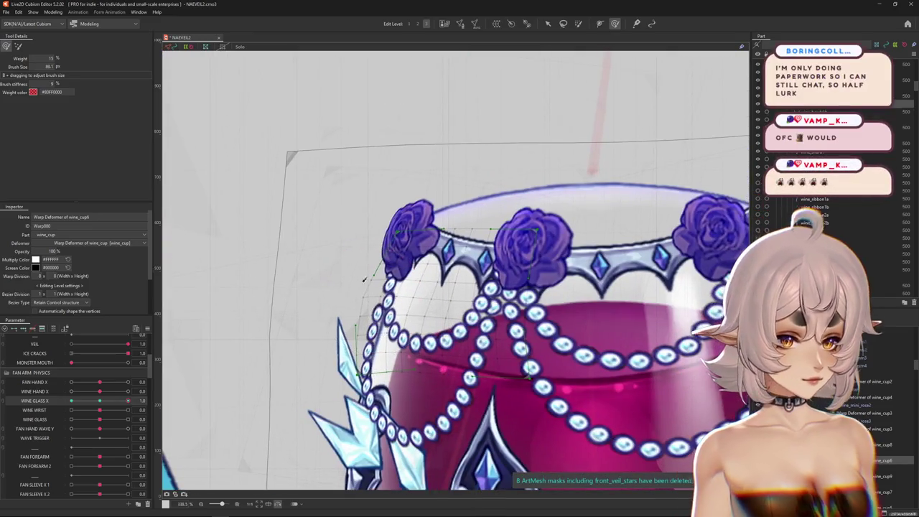
pyautogui.moveTo(364, 281)
pyautogui.mouseDown()
pyautogui.moveTo(290, 222)
pyautogui.moveTo(305, 252)
pyautogui.mouseUp()
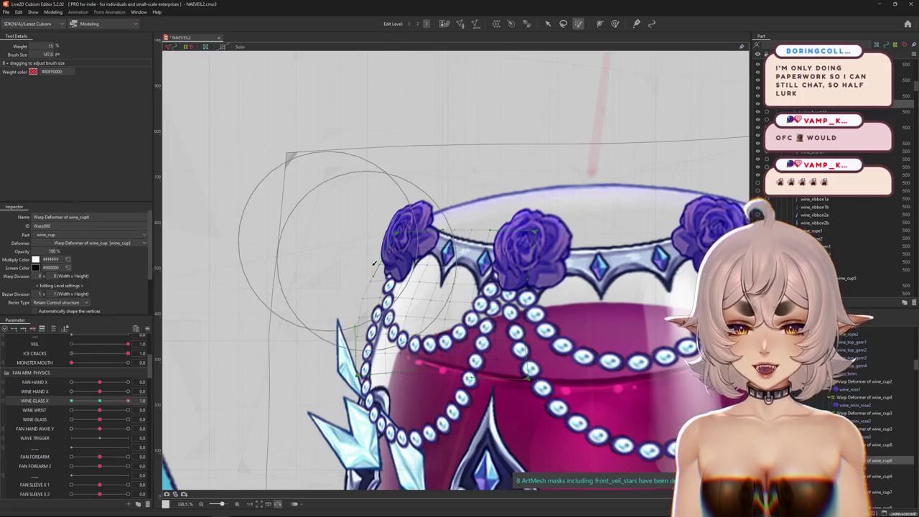
pyautogui.hotkey('ctrl', 'h')
pyautogui.hotkey('ctrl', 'h')
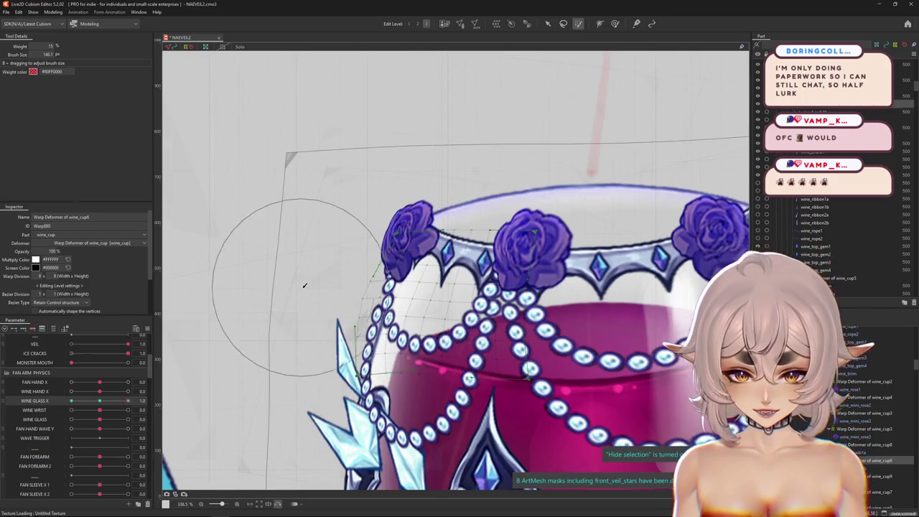
# - Push the left rim up and right, nudge the pearl strands, and preview the tilt
pyautogui.moveTo(302, 287); pyautogui.dragTo(317, 259)
pyautogui.click(617, 24)
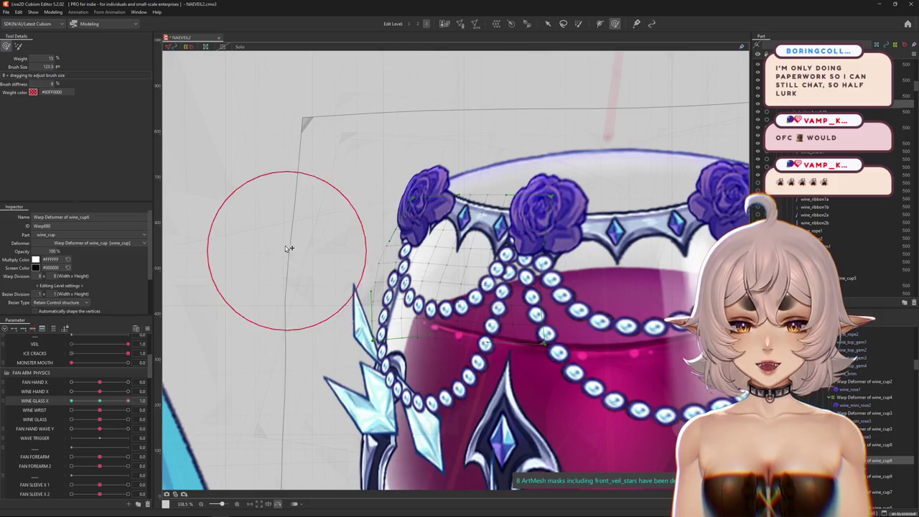
pyautogui.moveTo(410, 238)
pyautogui.mouseDown()
pyautogui.moveTo(413, 314)
pyautogui.moveTo(328, 303)
pyautogui.mouseUp()
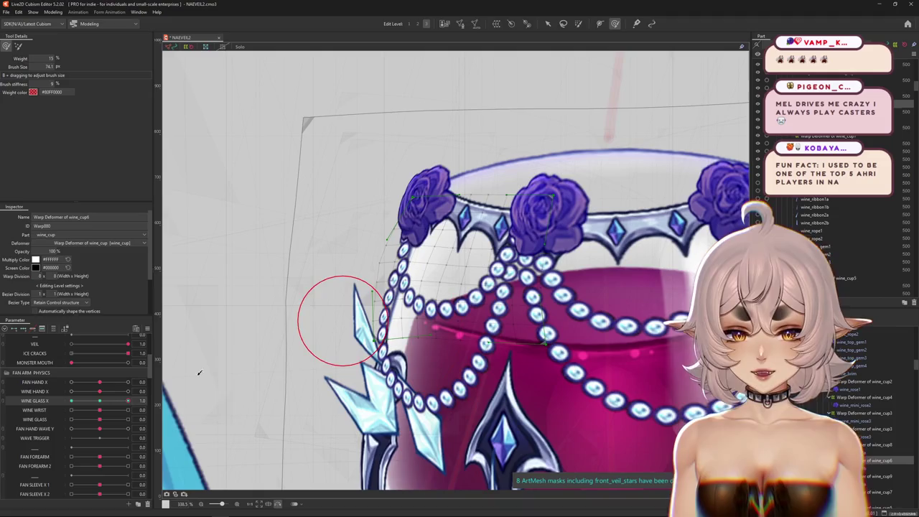
pyautogui.moveTo(311, 376); pyautogui.dragTo(295, 355)
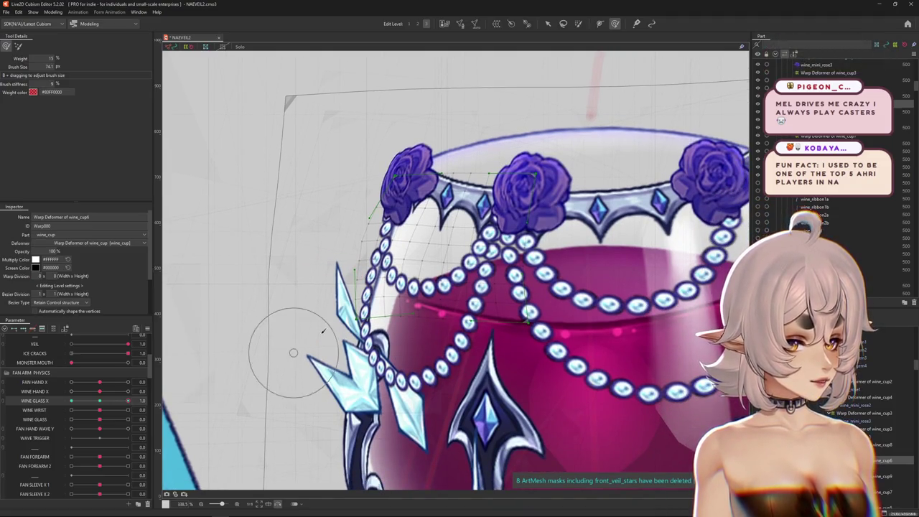
pyautogui.scroll(-2, 314, 335)
pyautogui.click(96, 402)
pyautogui.moveTo(95, 405)
pyautogui.mouseDown()
pyautogui.moveTo(130, 404)
pyautogui.moveTo(71, 400)
pyautogui.mouseUp()
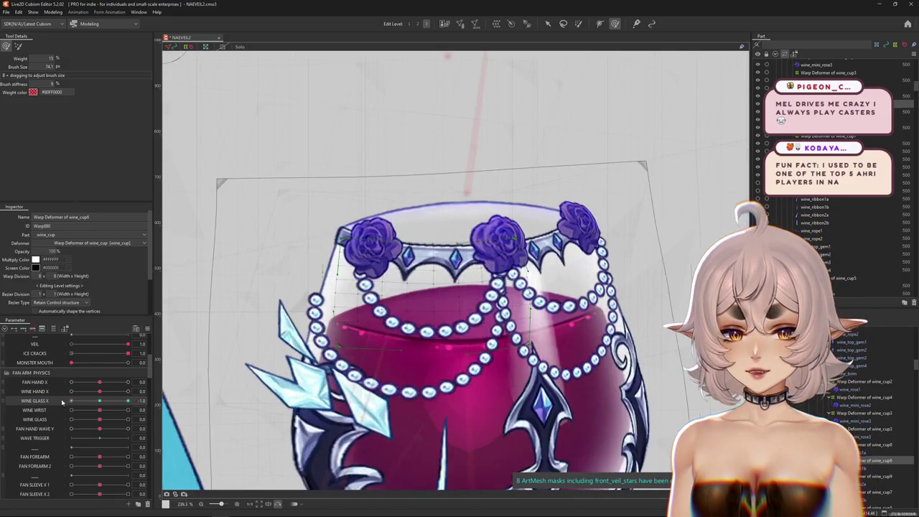
# - At Wine Glass X -1.0, enlarge the brush and warp the glass top toward the upper right
pyautogui.click(278, 504)
pyautogui.scroll(-1, 323, 230)
pyautogui.moveTo(324, 232); pyautogui.dragTo(334, 280)
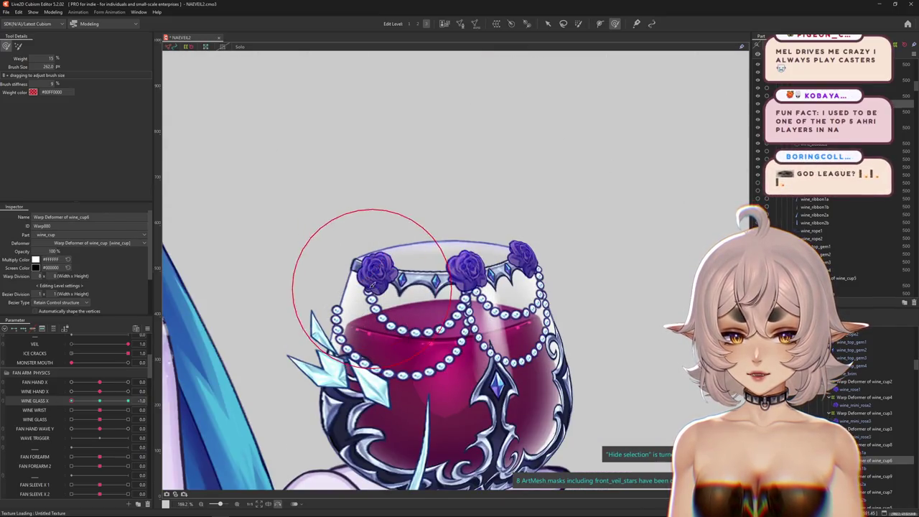
pyautogui.click(394, 343)
pyautogui.moveTo(394, 343)
pyautogui.mouseDown()
pyautogui.moveTo(453, 310)
pyautogui.moveTo(502, 237)
pyautogui.mouseUp()
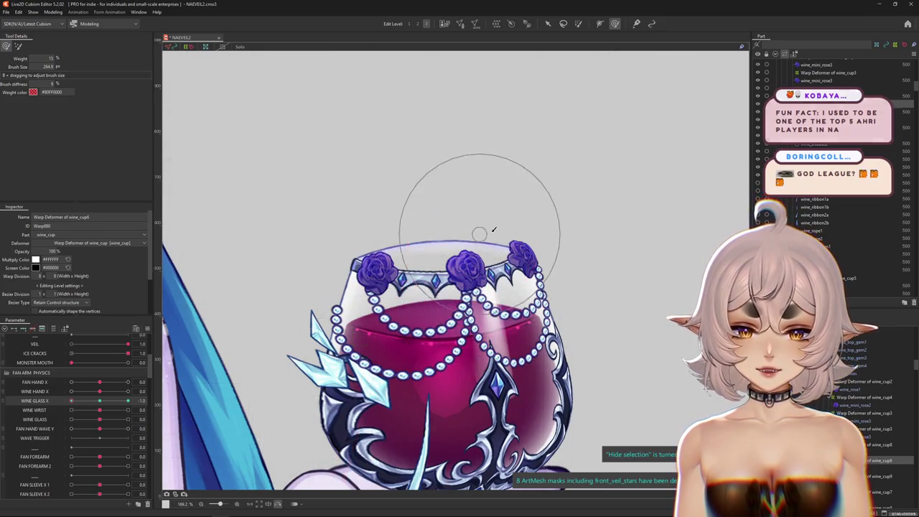
# - Shift the glass up and its upper right further, scrubbing Wine Glass X to compare both tilts
pyautogui.moveTo(99, 402); pyautogui.dragTo(101, 402)
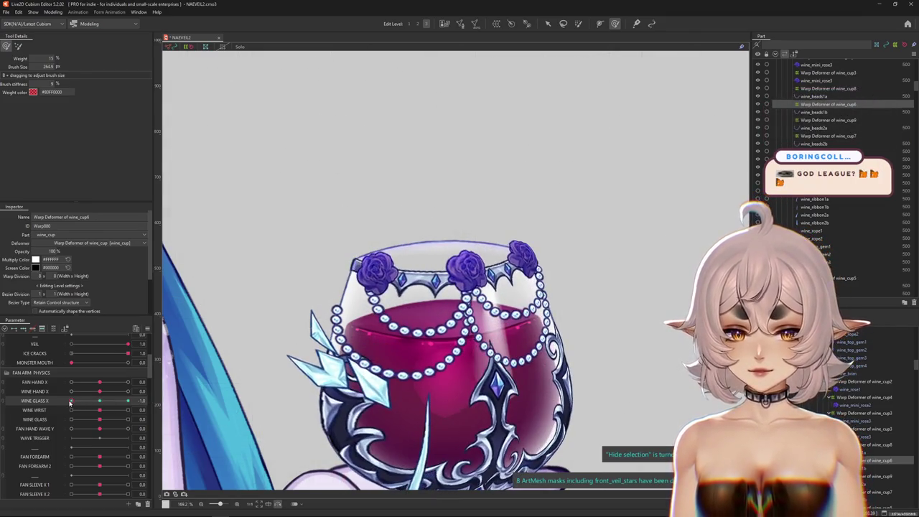
pyautogui.moveTo(513, 287); pyautogui.dragTo(493, 209)
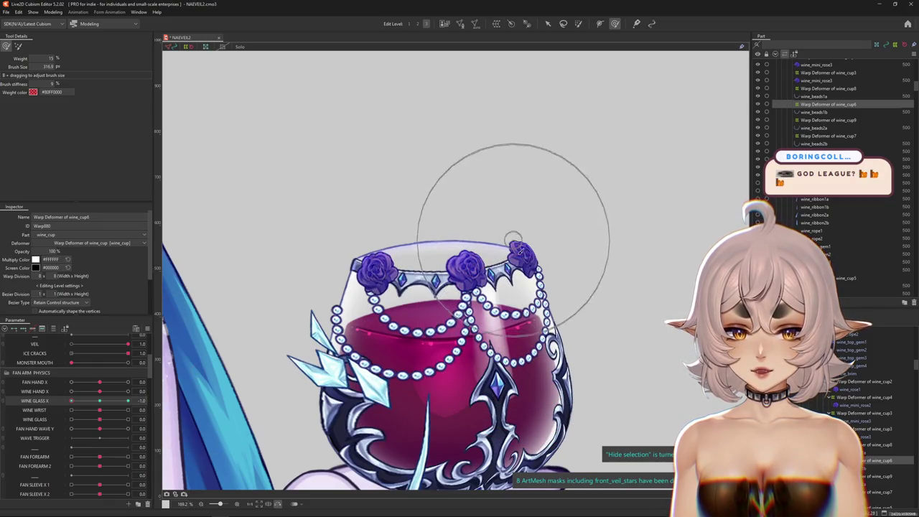
pyautogui.moveTo(100, 403); pyautogui.dragTo(105, 403)
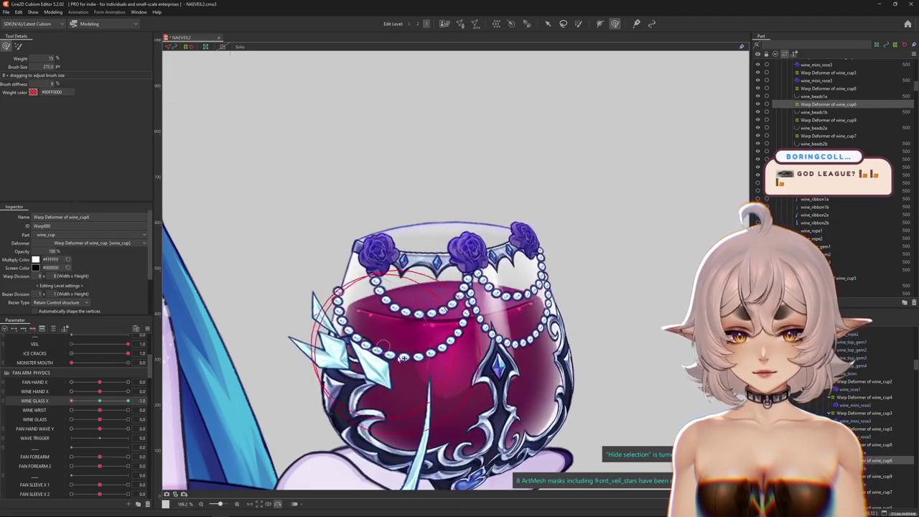
pyautogui.moveTo(421, 339); pyautogui.dragTo(496, 276)
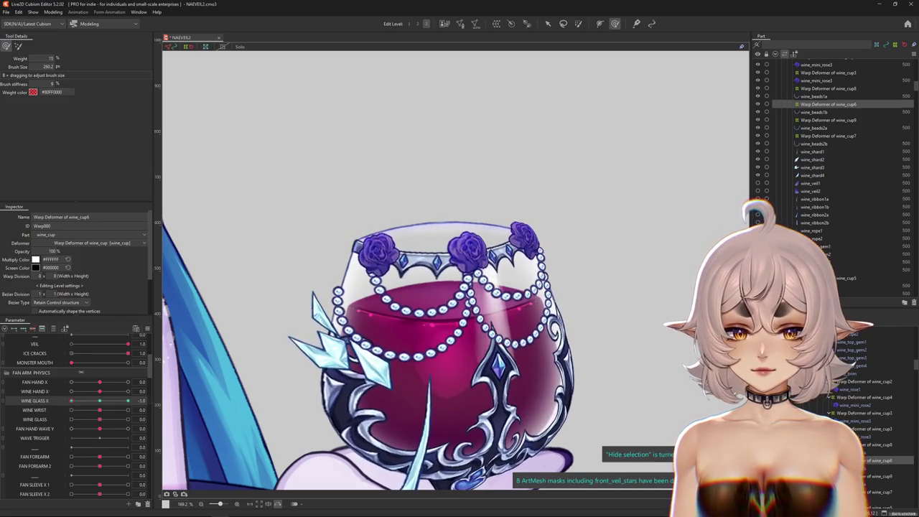
pyautogui.moveTo(489, 226); pyautogui.dragTo(348, 342)
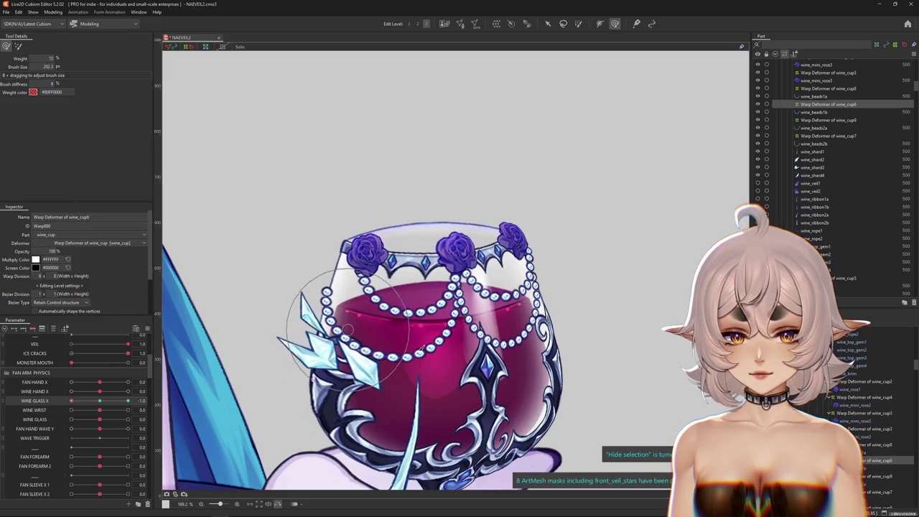
pyautogui.moveTo(404, 347); pyautogui.dragTo(106, 400)
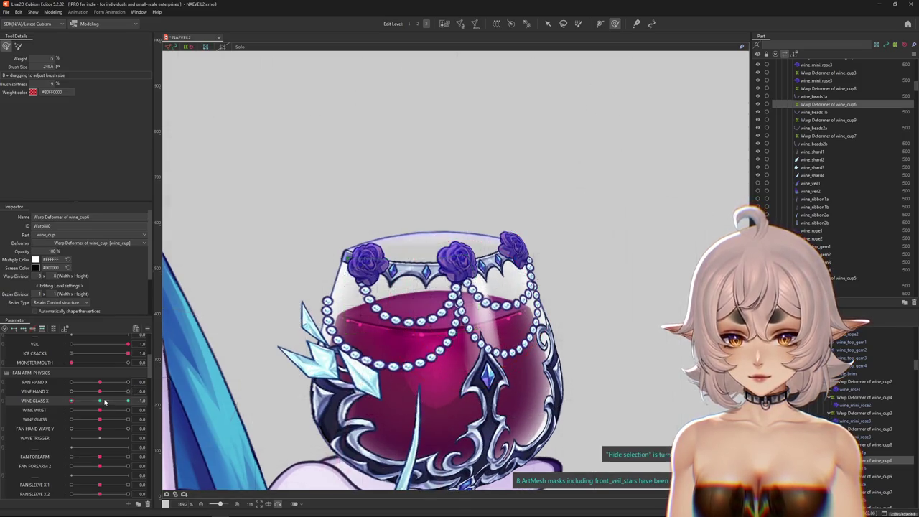
pyautogui.click(106, 401)
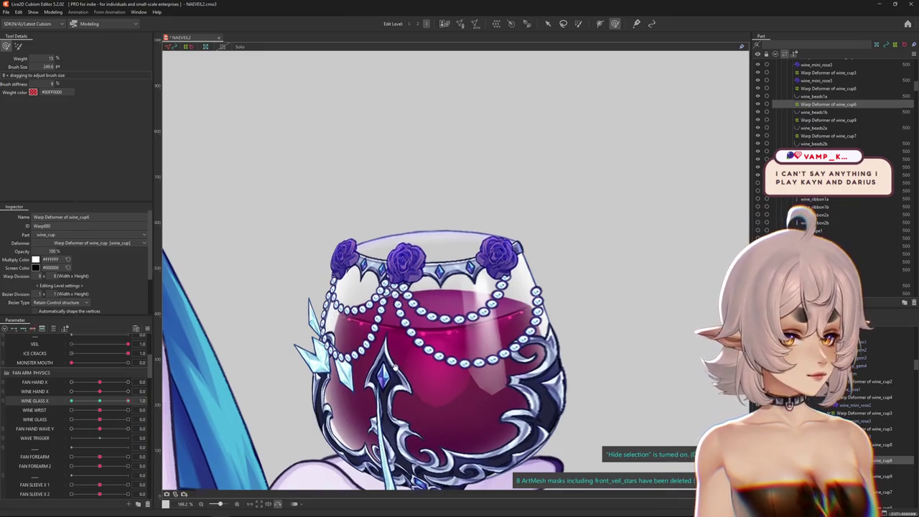
pyautogui.moveTo(394, 369); pyautogui.dragTo(413, 352)
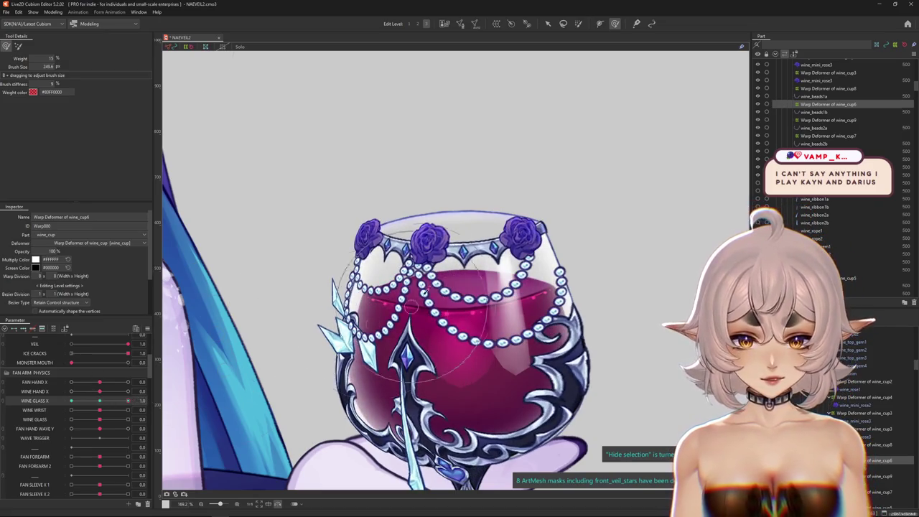
pyautogui.scroll(3, 363, 264)
pyautogui.moveTo(453, 254); pyautogui.dragTo(381, 279)
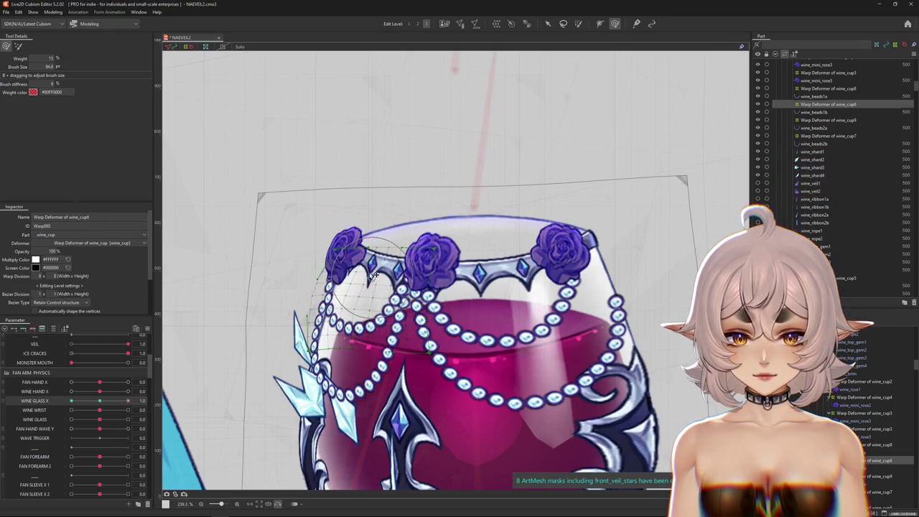
pyautogui.moveTo(367, 281); pyautogui.dragTo(384, 277)
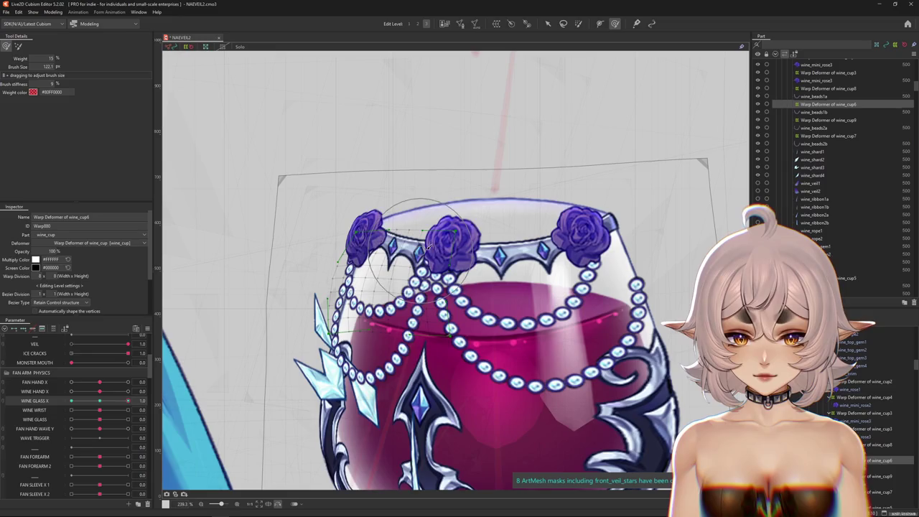
pyautogui.scroll(-2, 404, 280)
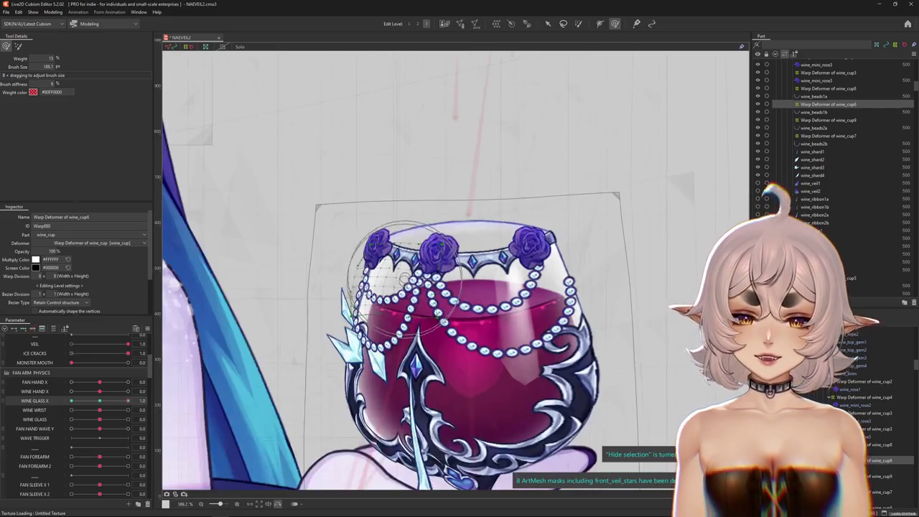
pyautogui.moveTo(406, 276)
pyautogui.mouseDown()
pyautogui.moveTo(193, 394)
pyautogui.moveTo(452, 241)
pyautogui.mouseUp()
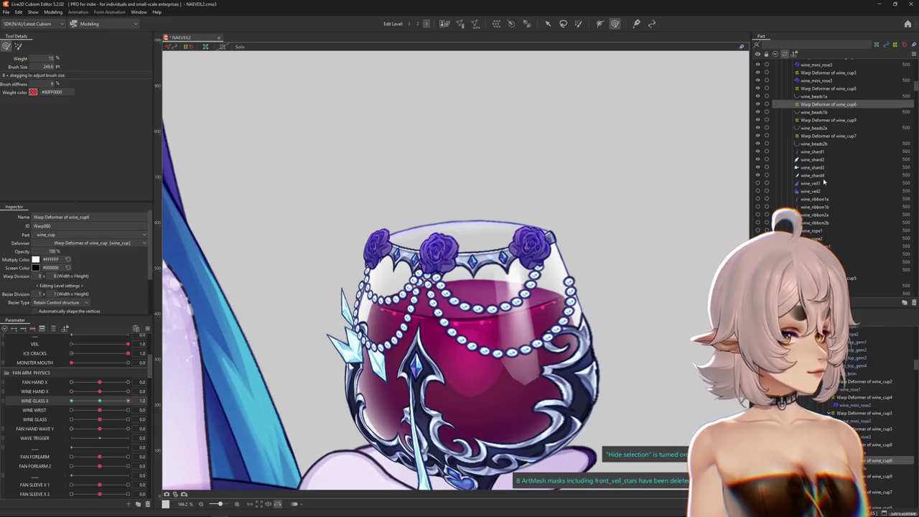
# - With a broad low-weight brush, select wine_cup8, wine_cup6 and wine_cup9 deformers and warp them together
pyautogui.press('b')
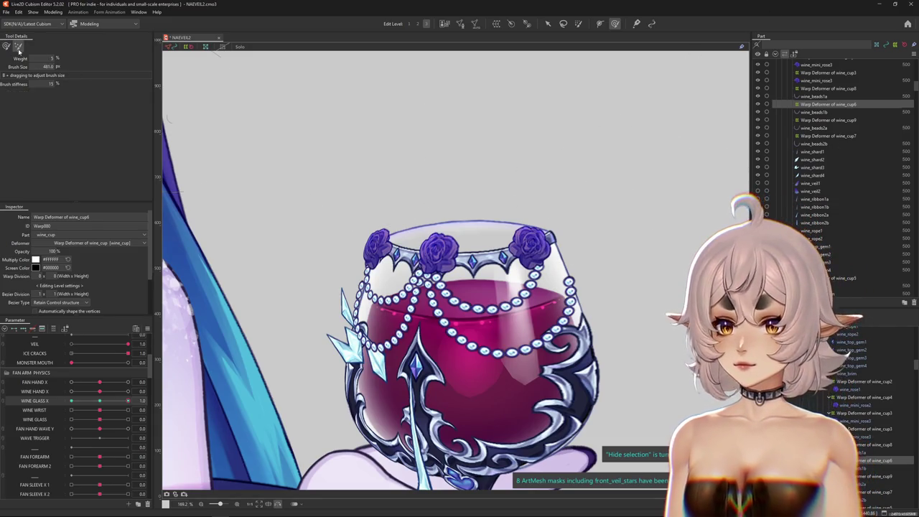
pyautogui.moveTo(430, 278); pyautogui.dragTo(415, 245)
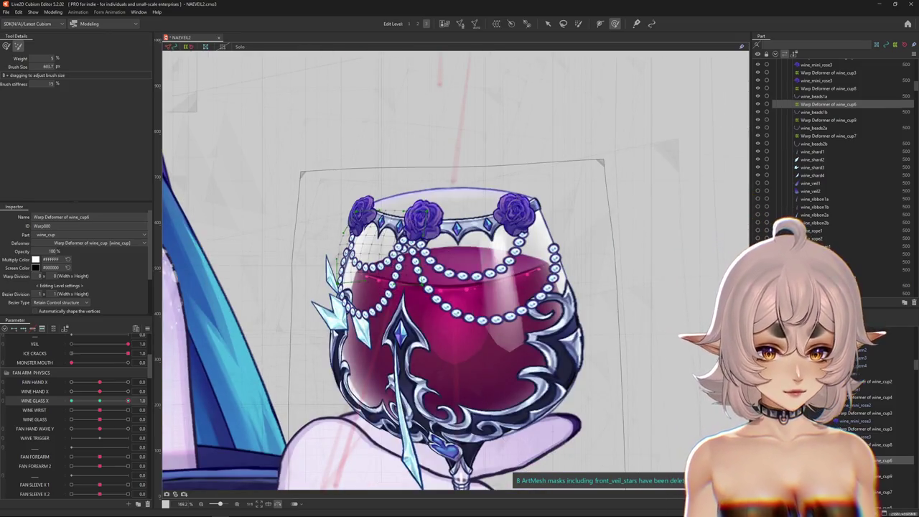
pyautogui.click(828, 88)
pyautogui.keyDown('ctrl'); pyautogui.click(828, 104); pyautogui.keyUp('ctrl')
pyautogui.keyDown('ctrl'); pyautogui.click(828, 120); pyautogui.keyUp('ctrl')
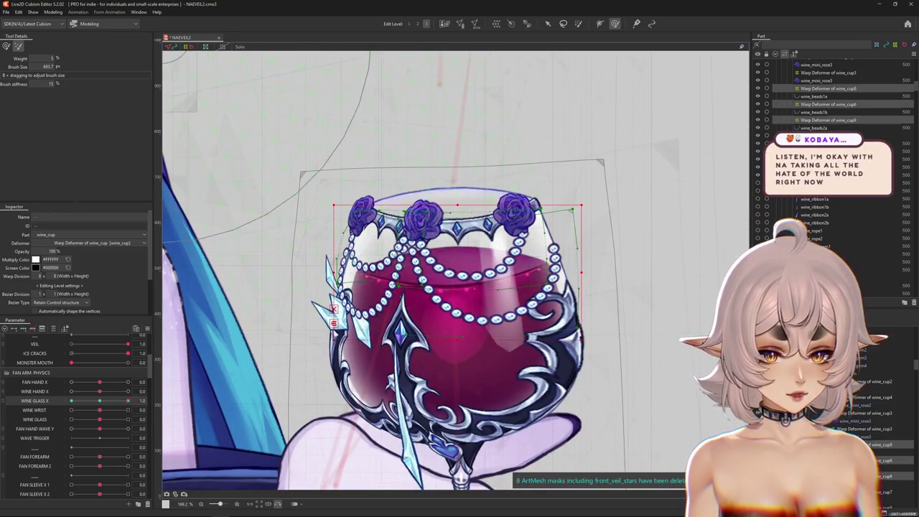
pyautogui.moveTo(495, 378)
pyautogui.mouseDown()
pyautogui.moveTo(317, 329)
pyautogui.moveTo(413, 196)
pyautogui.mouseUp()
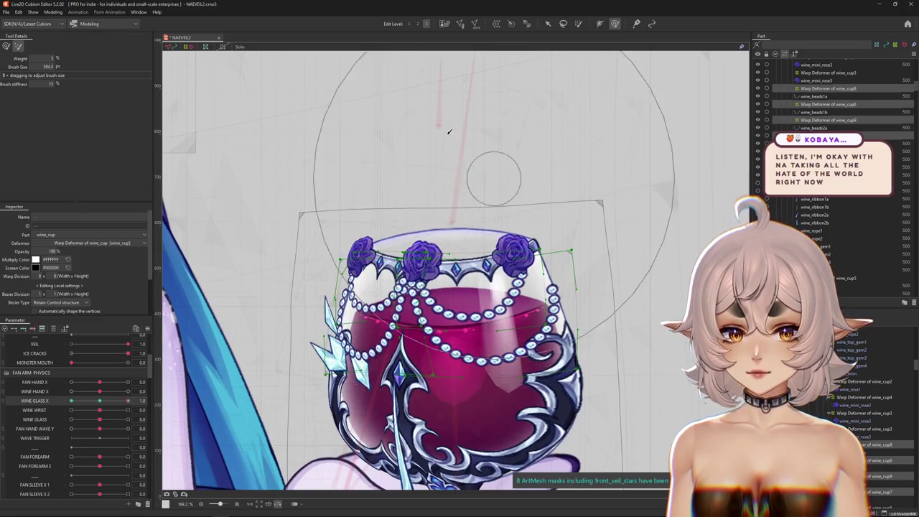
# - At edit level 2, enlarge the brush and tilt the glass for Wine Glass X -1.0 and 1.0
pyautogui.click(417, 23)
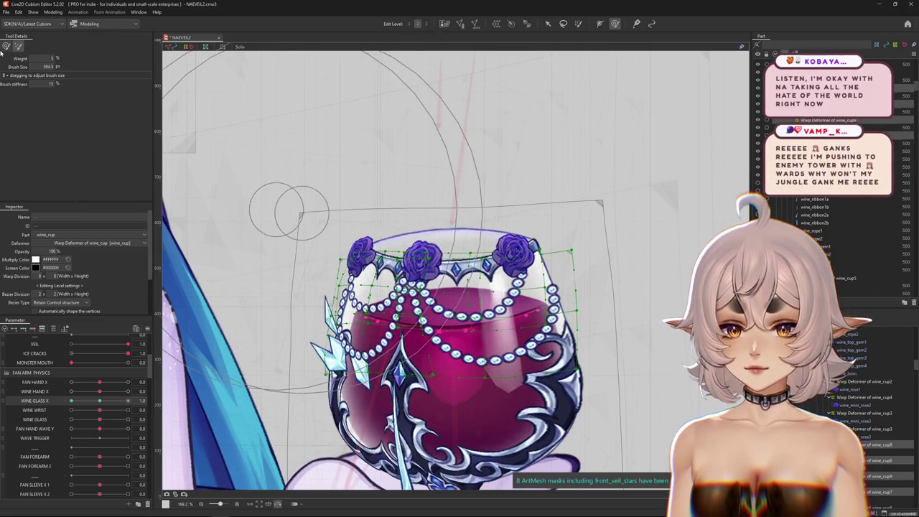
pyautogui.moveTo(431, 226); pyautogui.dragTo(460, 226)
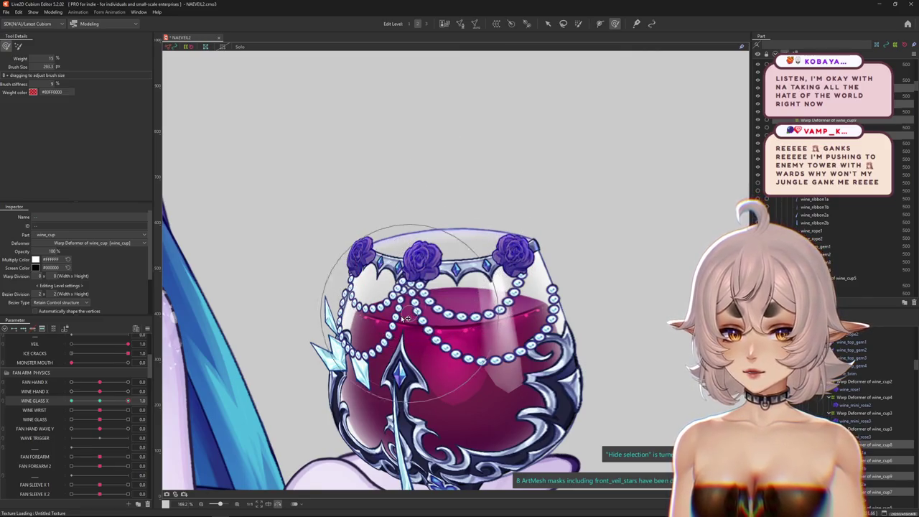
pyautogui.moveTo(99, 401)
pyautogui.mouseDown()
pyautogui.moveTo(64, 401)
pyautogui.moveTo(128, 401)
pyautogui.mouseUp()
pyautogui.moveTo(282, 370)
pyautogui.mouseDown()
pyautogui.moveTo(298, 352)
pyautogui.moveTo(698, 431)
pyautogui.mouseUp()
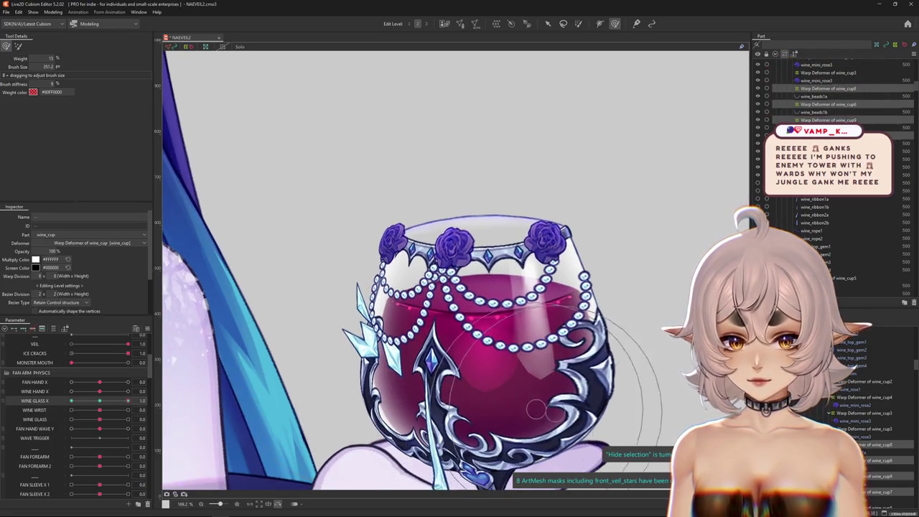
# - Select the wine_cup7 warp deformer, shrink the brush to 96.5 px, and hide the grid to preview
pyautogui.click(890, 445)
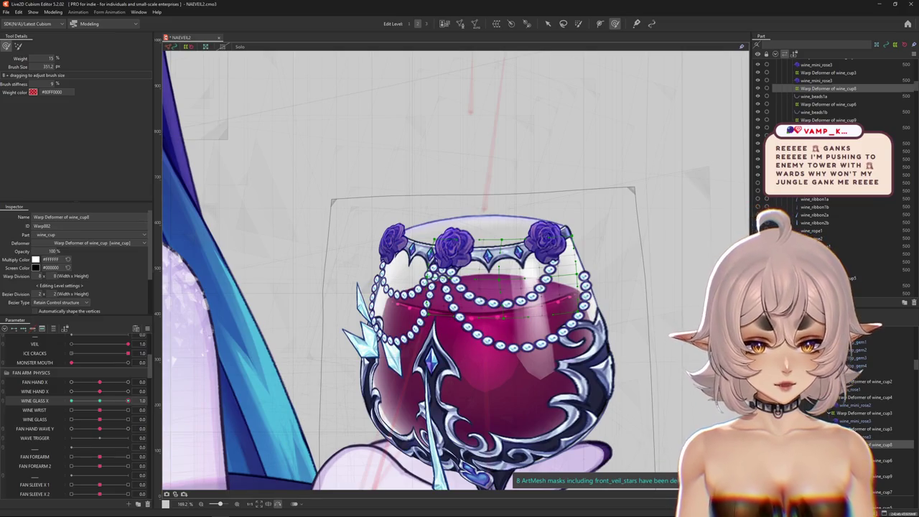
pyautogui.click(833, 143)
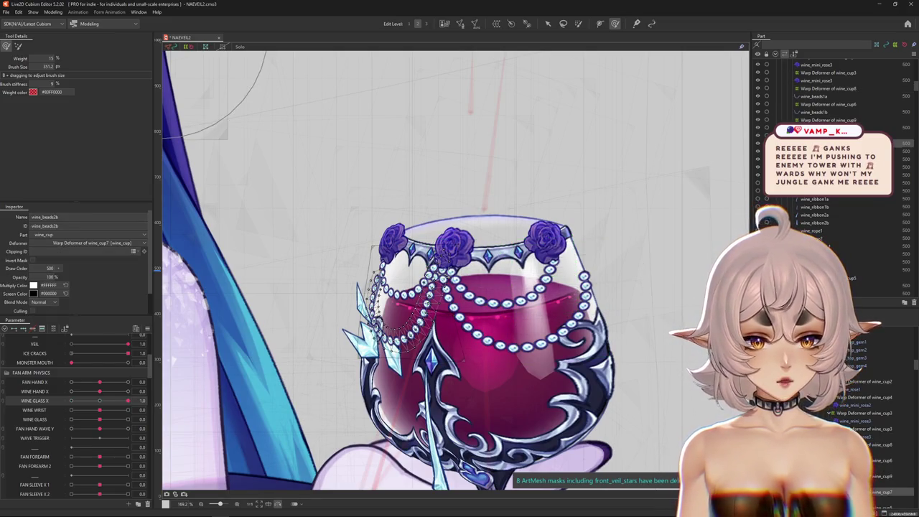
pyautogui.click(826, 136)
pyautogui.moveTo(334, 298); pyautogui.dragTo(346, 368)
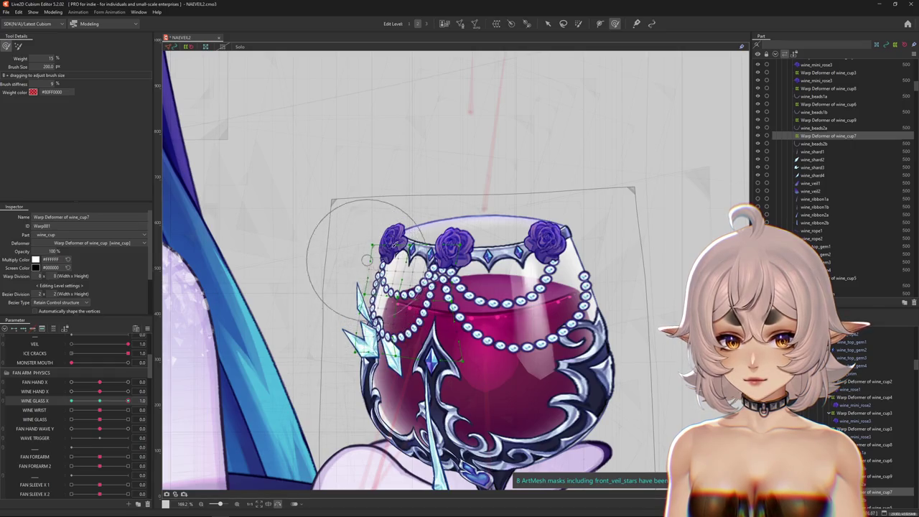
pyautogui.hotkey('ctrl', 'h')
pyautogui.moveTo(394, 267); pyautogui.dragTo(410, 288)
pyautogui.press('w')
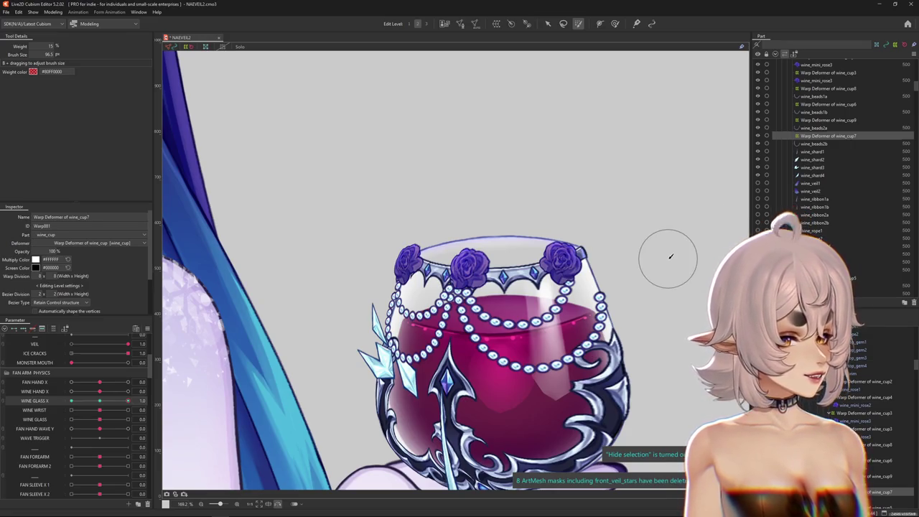
# - Toggle the deformer grid on and off to check the cup shape at Wine Glass X 1.0
pyautogui.hotkey('ctrl', 'h')
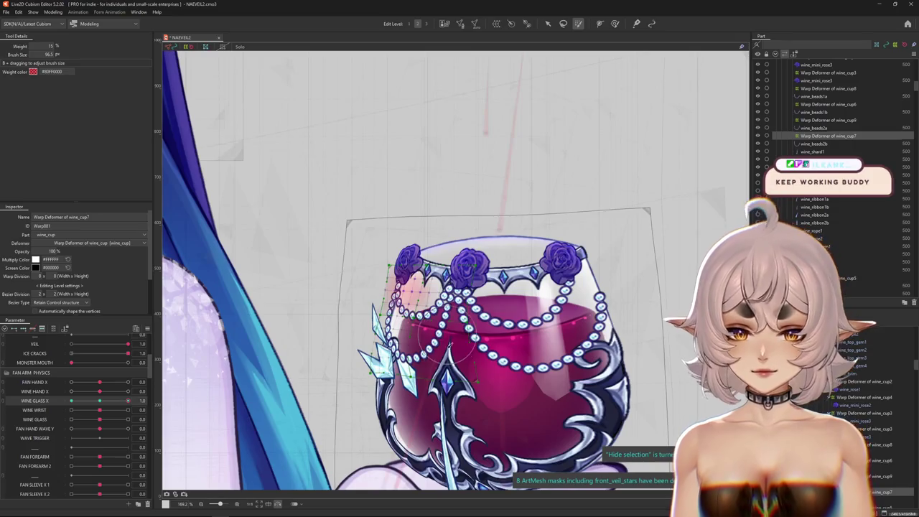
pyautogui.click(127, 401)
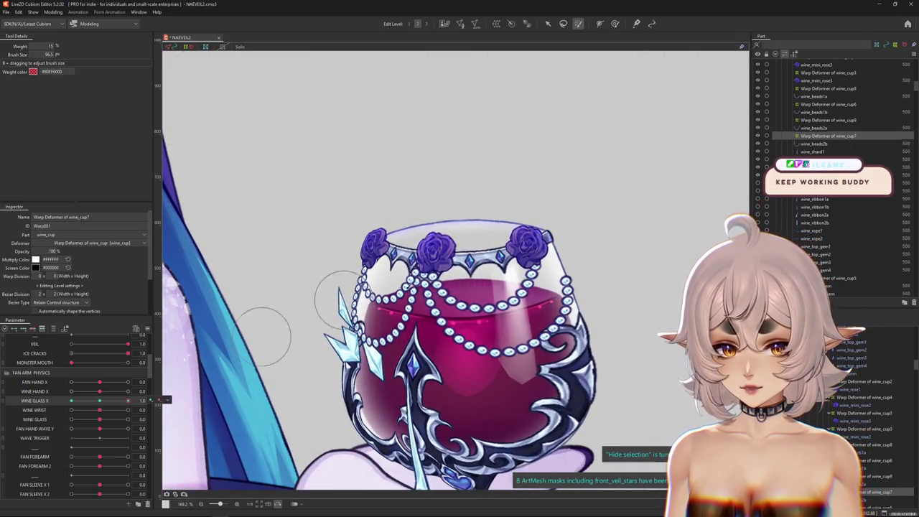
pyautogui.hotkey('ctrl', 'h')
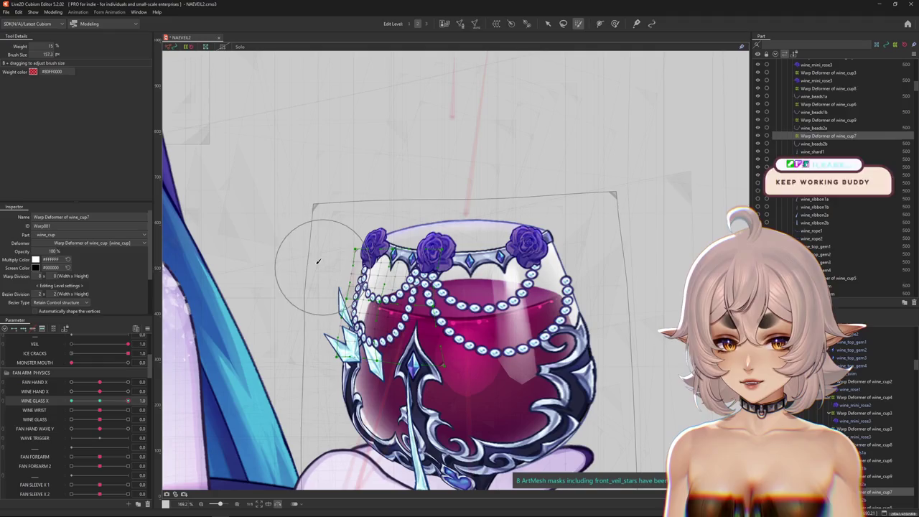
pyautogui.hotkey('ctrl', 'h')
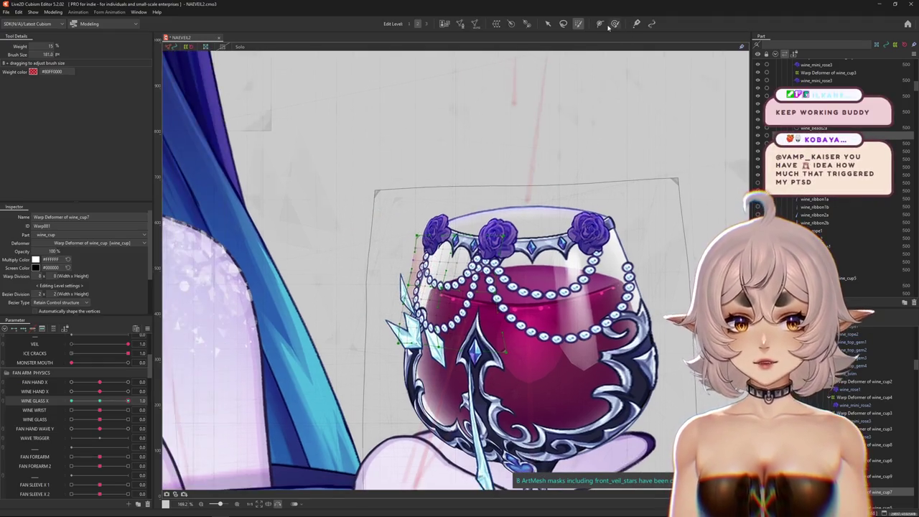
# - Switch to brushing the warp deformer's shape and resize the brush to 175.2 px
pyautogui.click(615, 24)
pyautogui.hotkey('ctrl', 'h')
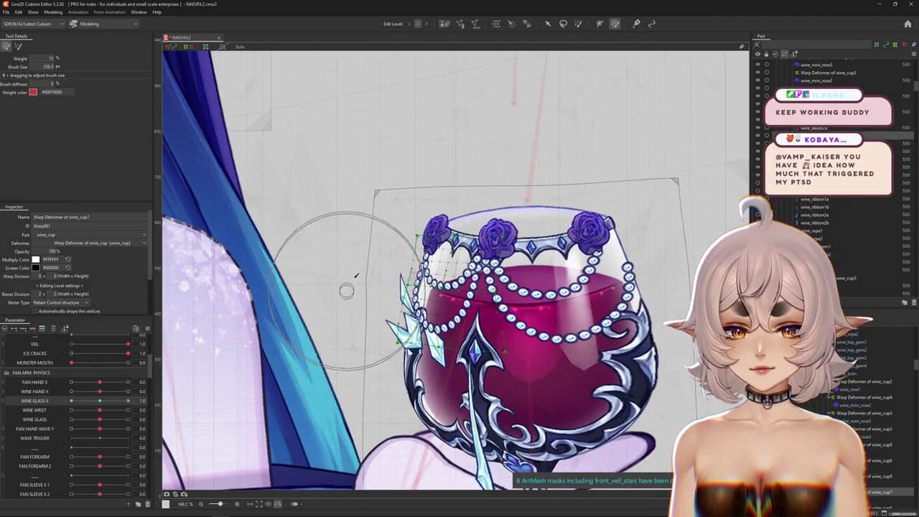
pyautogui.moveTo(357, 260)
pyautogui.mouseDown()
pyautogui.moveTo(385, 224)
pyautogui.moveTo(356, 293)
pyautogui.mouseUp()
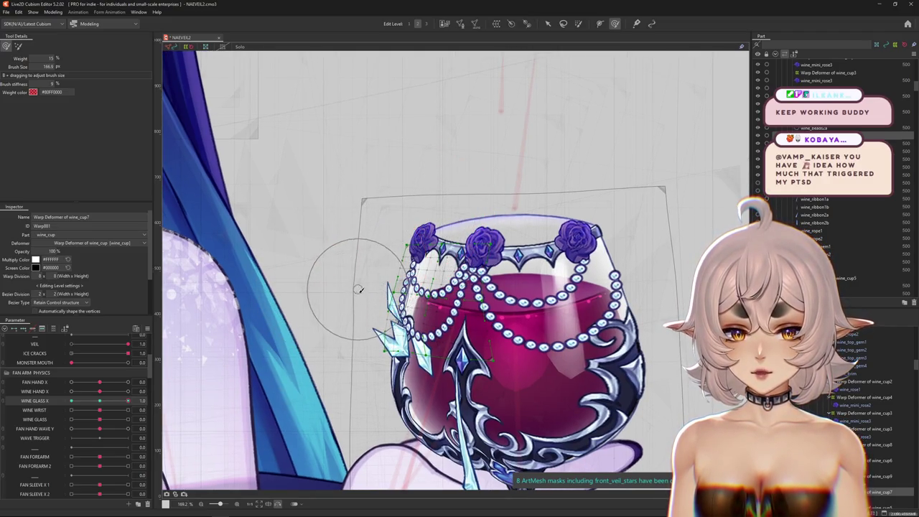
pyautogui.scroll(1, 356, 293)
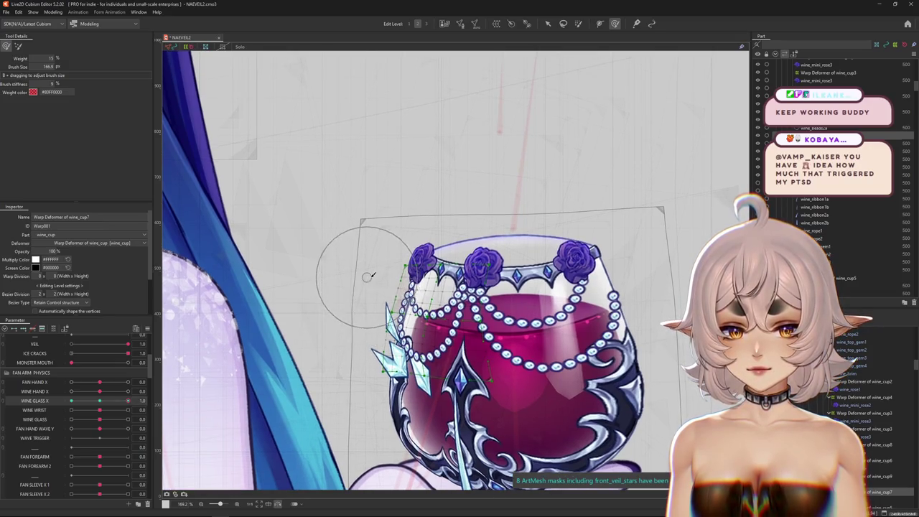
pyautogui.scroll(1, 373, 289)
pyautogui.moveTo(373, 288)
pyautogui.mouseDown()
pyautogui.moveTo(404, 312)
pyautogui.moveTo(378, 375)
pyautogui.mouseUp()
pyautogui.scroll(-2, 403, 311)
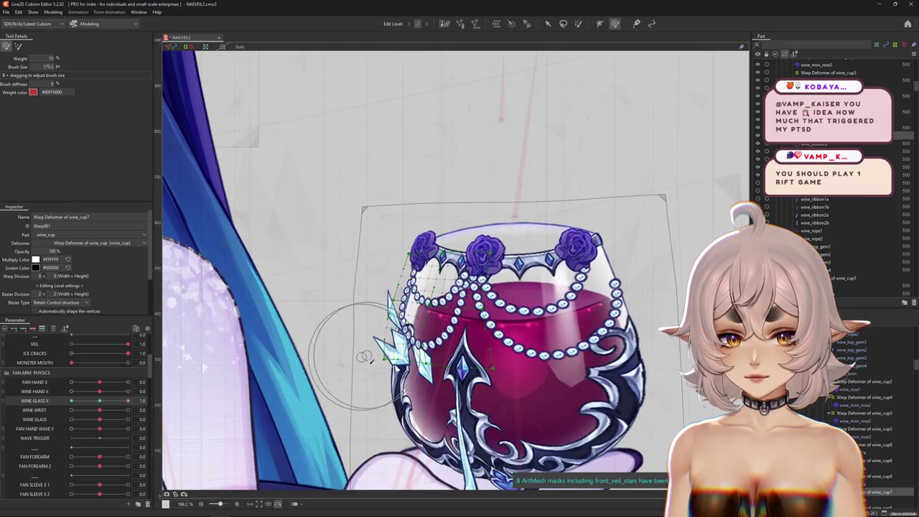
pyautogui.scroll(-1, 409, 352)
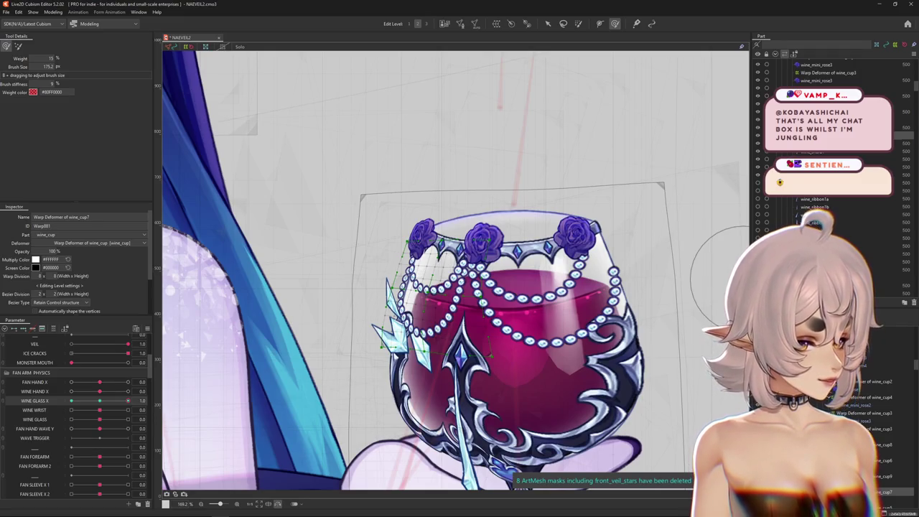
# - Preview the glass without the grid, settle Wine Glass X at -1.0, and enlarge the brush to 250.1 px
pyautogui.scroll(-3, 459, 309)
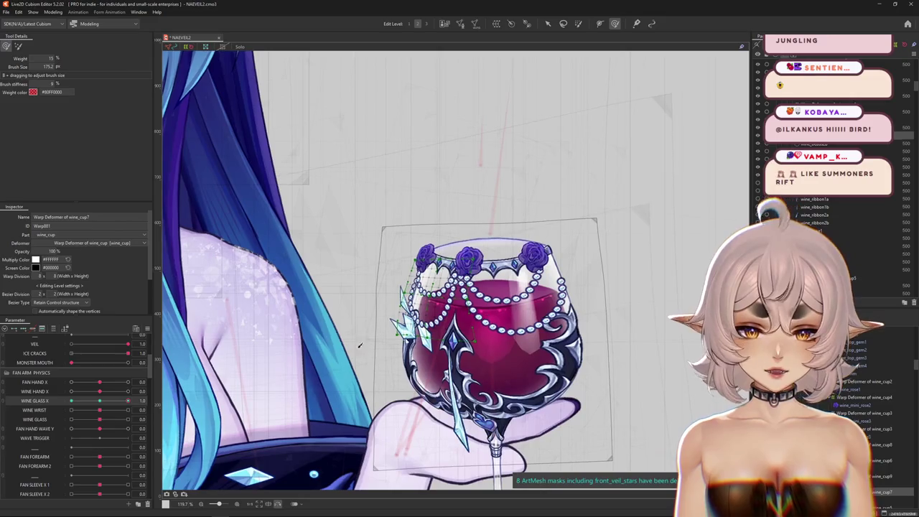
pyautogui.hotkey('ctrl', 'h')
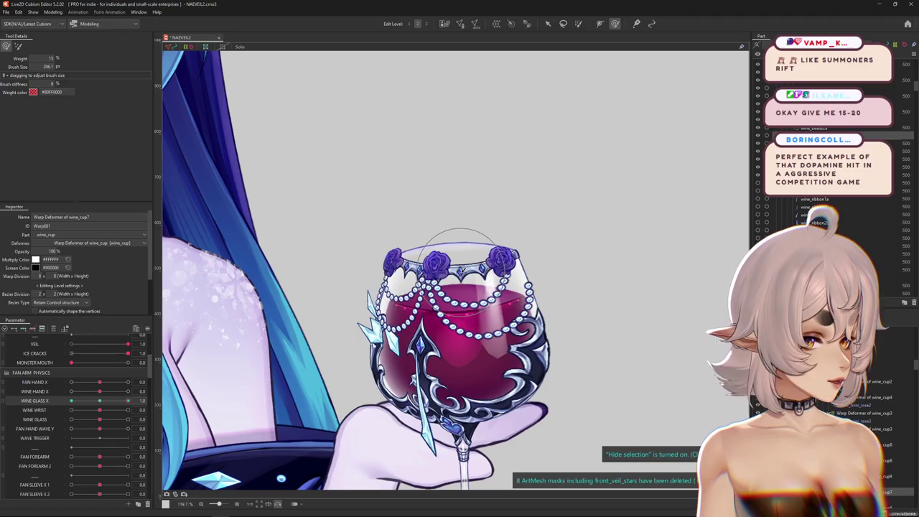
pyautogui.scroll(3, 460, 259)
pyautogui.moveTo(96, 404); pyautogui.dragTo(122, 401)
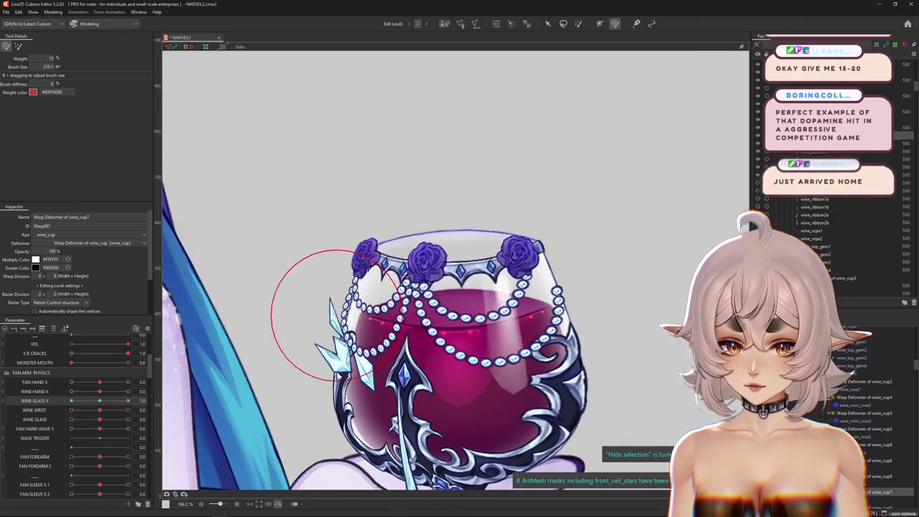
pyautogui.hotkey('ctrl', 'z')
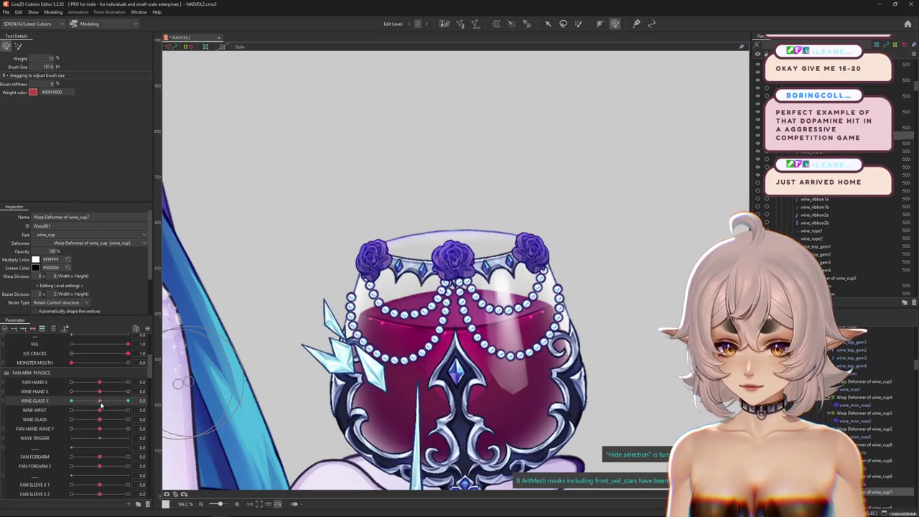
pyautogui.moveTo(101, 406); pyautogui.dragTo(72, 402)
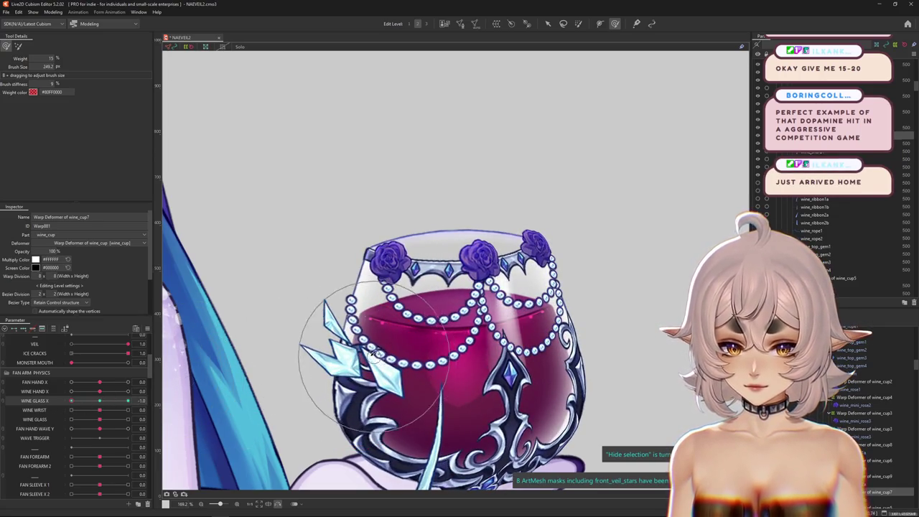
pyautogui.moveTo(374, 354); pyautogui.dragTo(501, 291)
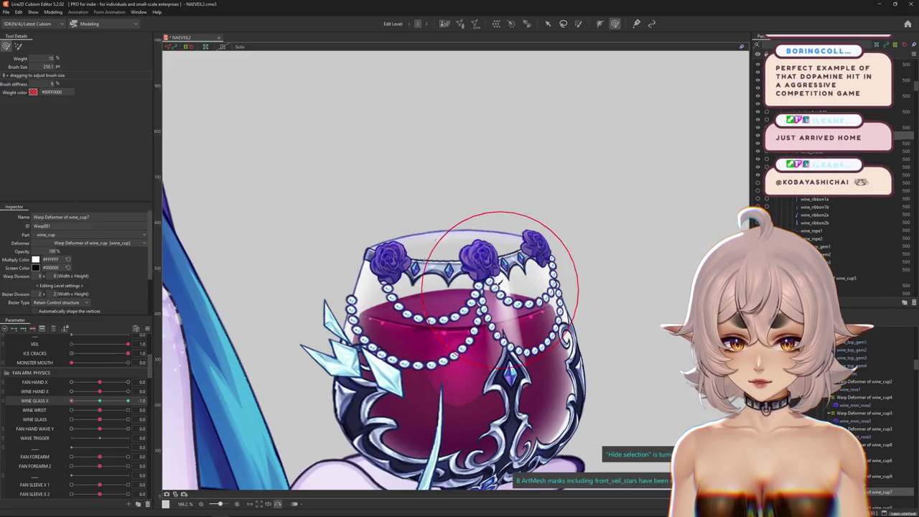
# - With the broad soft brush (594.5 px, 5% weight), push the wine cup and frame upward at -1.0
pyautogui.press('b')
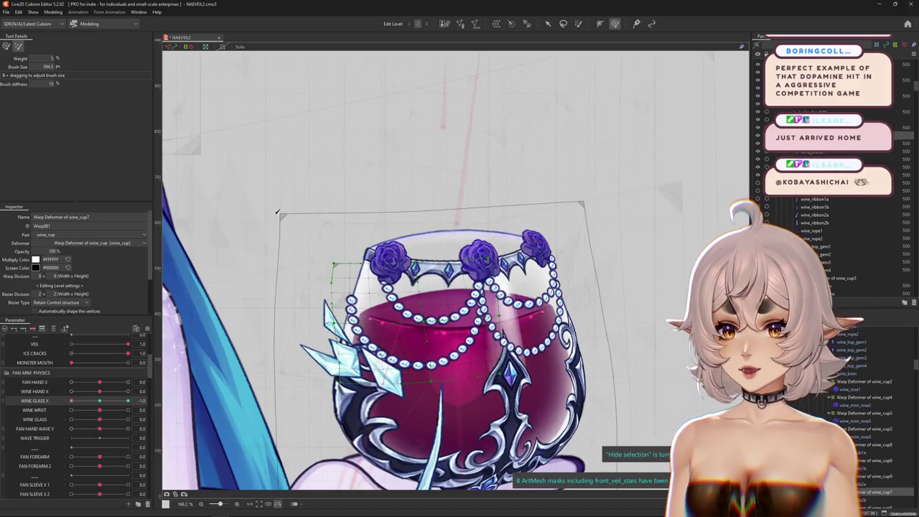
pyautogui.moveTo(431, 245); pyautogui.dragTo(431, 208)
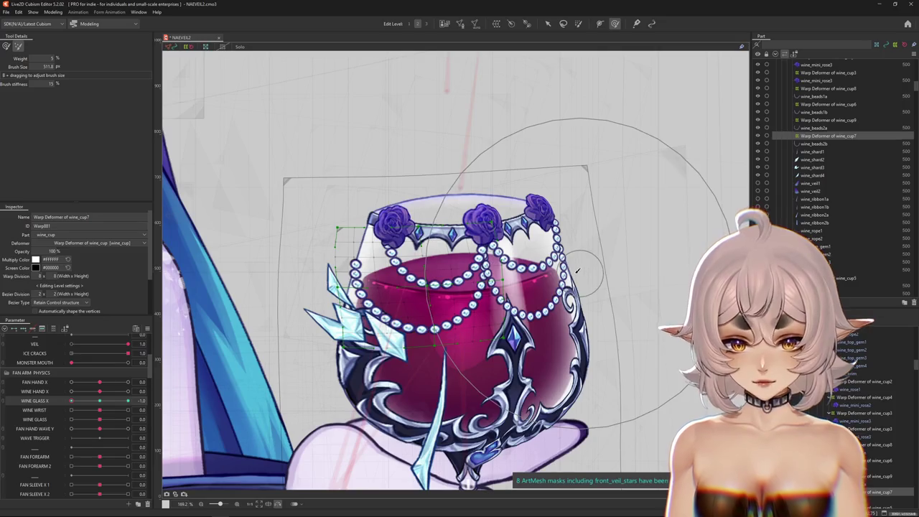
# - Resize the brush, push the glass further upward, and reshape its left side
pyautogui.moveTo(480, 255); pyautogui.dragTo(480, 234)
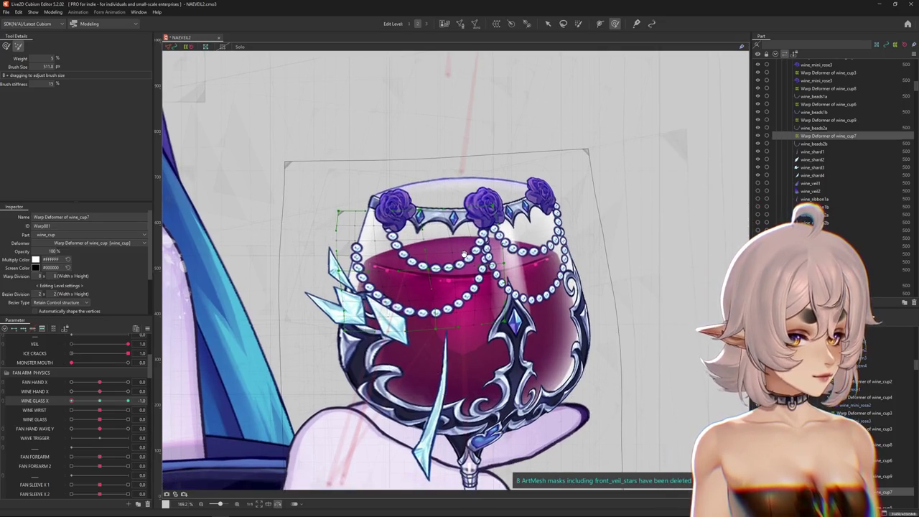
pyautogui.moveTo(357, 256)
pyautogui.mouseDown()
pyautogui.moveTo(429, 270)
pyautogui.moveTo(402, 269)
pyautogui.mouseUp()
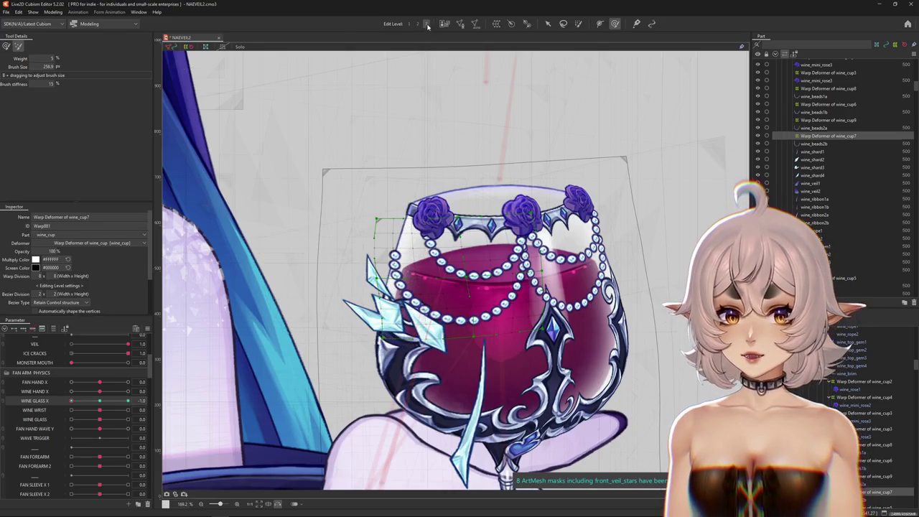
pyautogui.moveTo(397, 213)
pyautogui.mouseDown()
pyautogui.moveTo(351, 214)
pyautogui.moveTo(319, 181)
pyautogui.mouseUp()
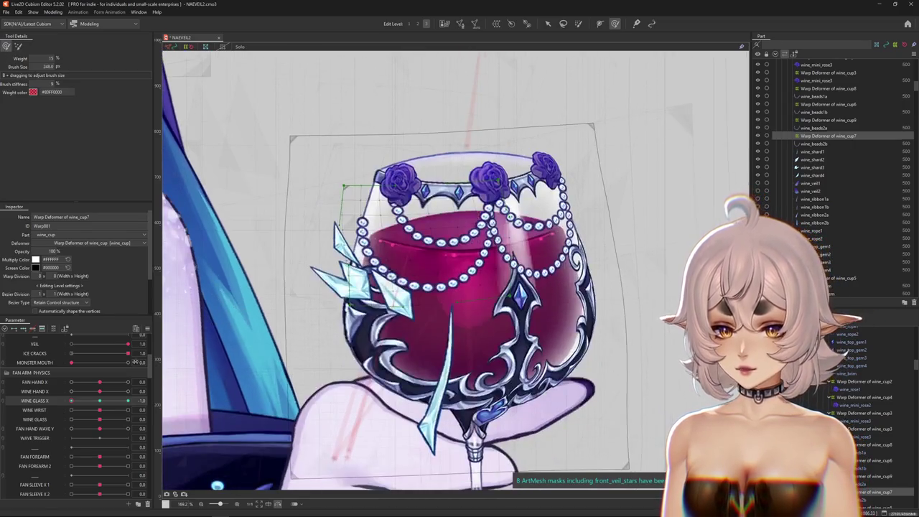
pyautogui.moveTo(305, 266)
pyautogui.mouseDown()
pyautogui.moveTo(321, 271)
pyautogui.moveTo(441, 164)
pyautogui.moveTo(409, 227)
pyautogui.mouseUp()
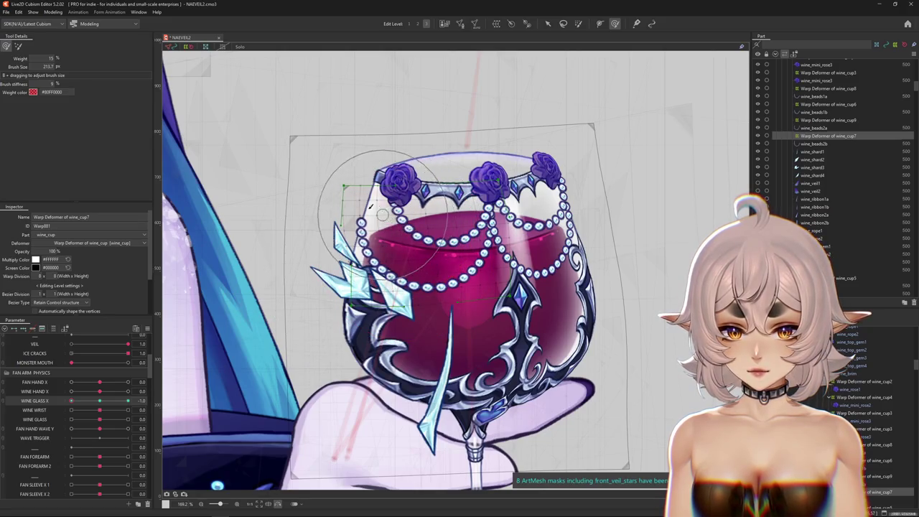
pyautogui.moveTo(339, 195)
pyautogui.mouseDown()
pyautogui.moveTo(344, 321)
pyautogui.moveTo(438, 234)
pyautogui.mouseUp()
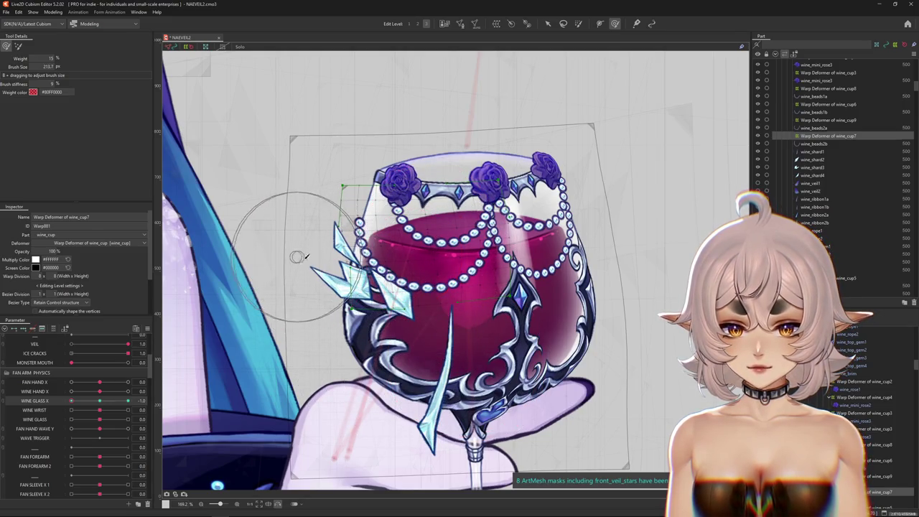
# - Sweep Wine Glass X from -1 to 1 to check the tilt motion
pyautogui.scroll(-3, 363, 345)
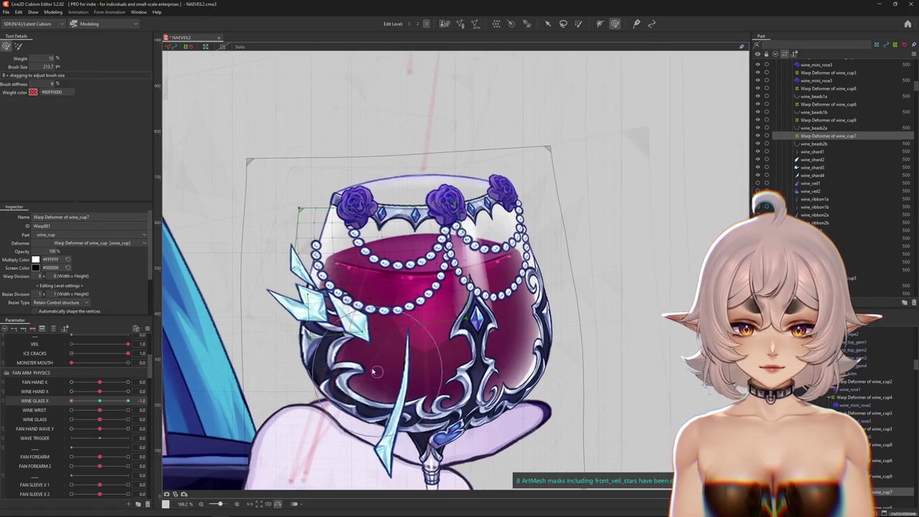
pyautogui.scroll(-2, 363, 345)
pyautogui.moveTo(128, 401)
pyautogui.mouseDown()
pyautogui.moveTo(106, 403)
pyautogui.moveTo(167, 400)
pyautogui.mouseUp()
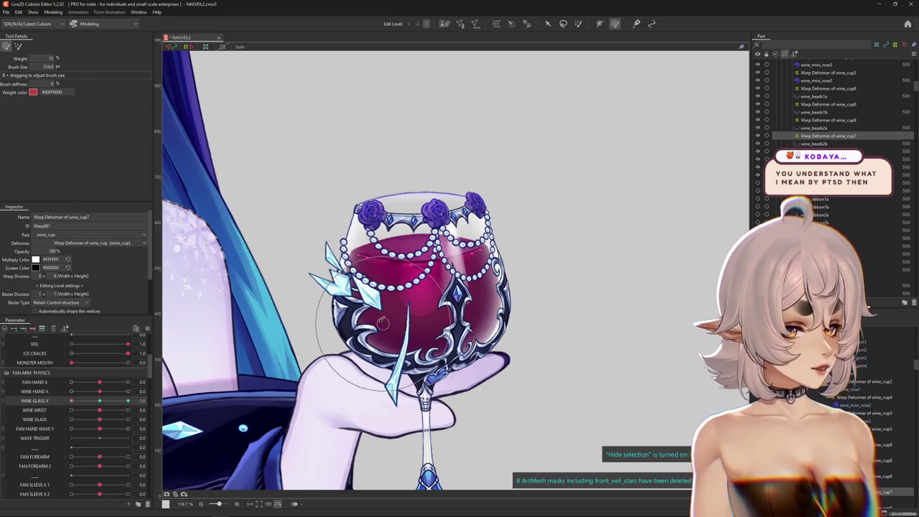
pyautogui.scroll(3, 378, 317)
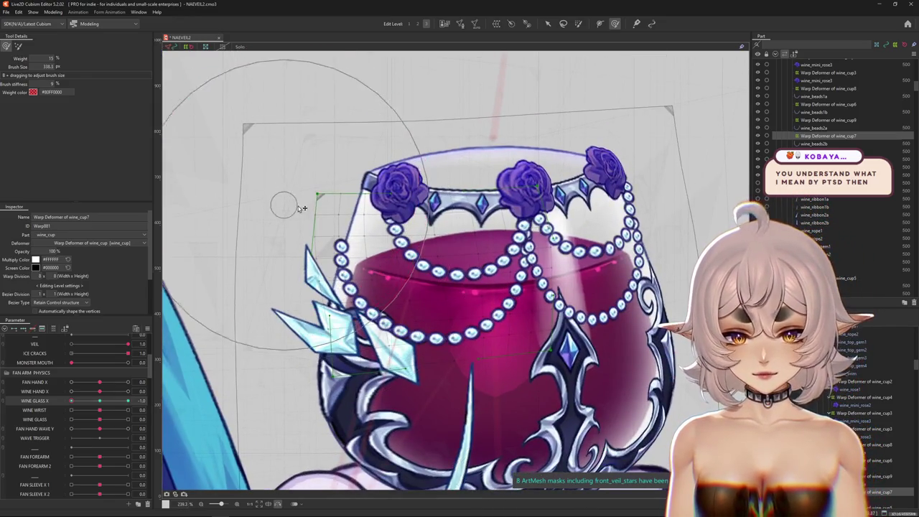
pyautogui.scroll(-2, 353, 275)
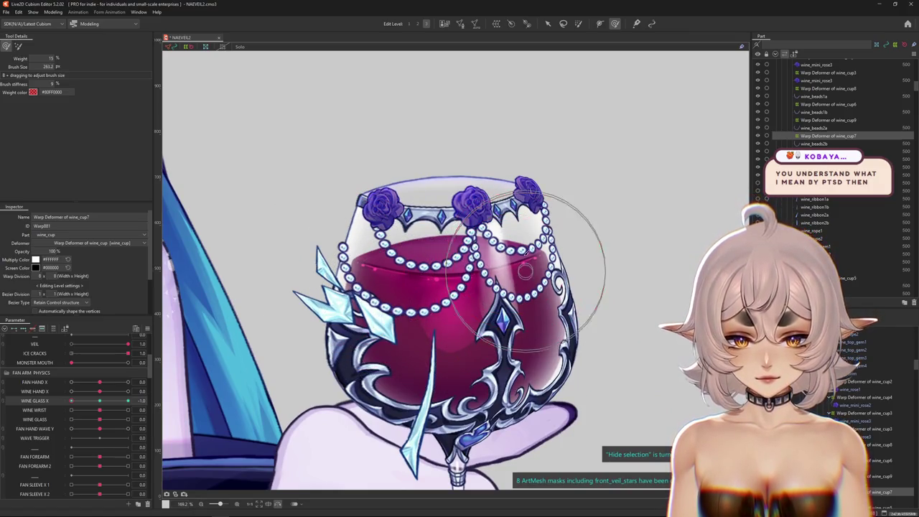
pyautogui.moveTo(72, 400); pyautogui.dragTo(128, 401)
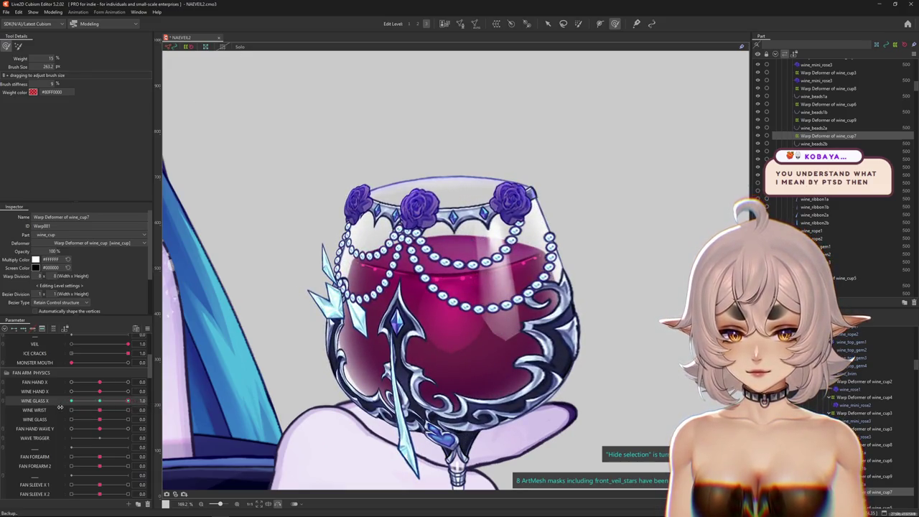
# - Return Wine Glass X to -1.0, pick the large deformation brush, and preview the glass turning
pyautogui.click(103, 405)
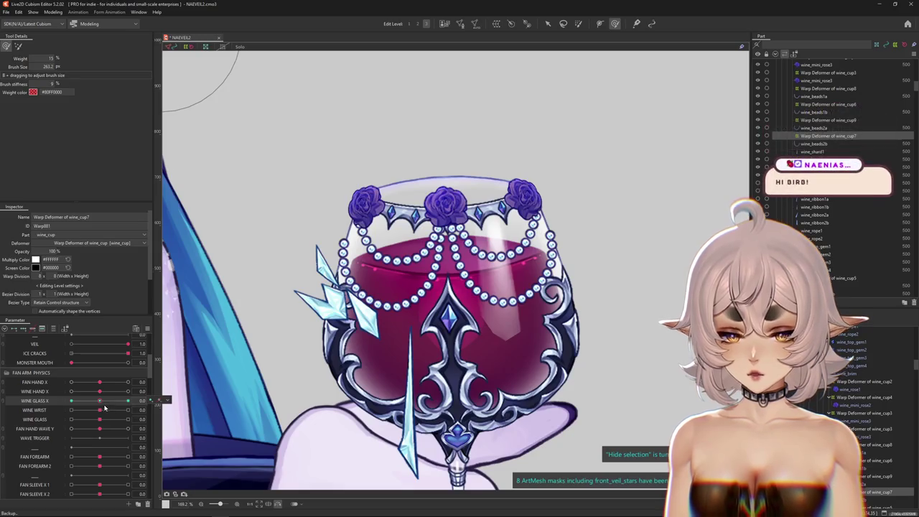
pyautogui.moveTo(103, 405)
pyautogui.mouseDown()
pyautogui.moveTo(67, 400)
pyautogui.moveTo(99, 402)
pyautogui.mouseUp()
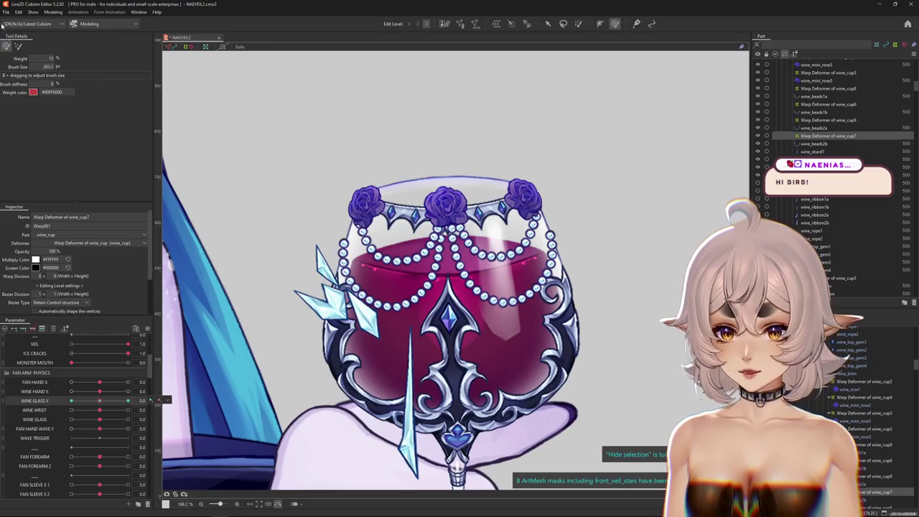
pyautogui.click(18, 46)
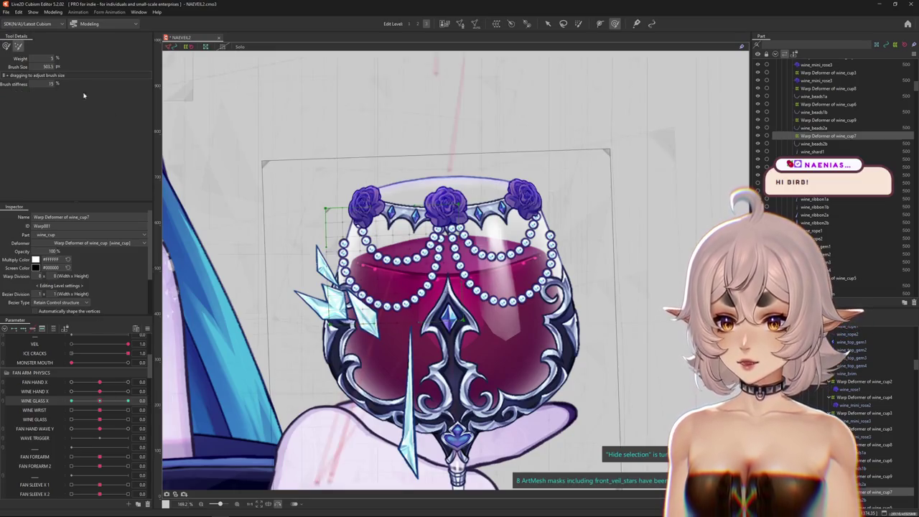
pyautogui.rightClick(266, 278)
pyautogui.press('Escape')
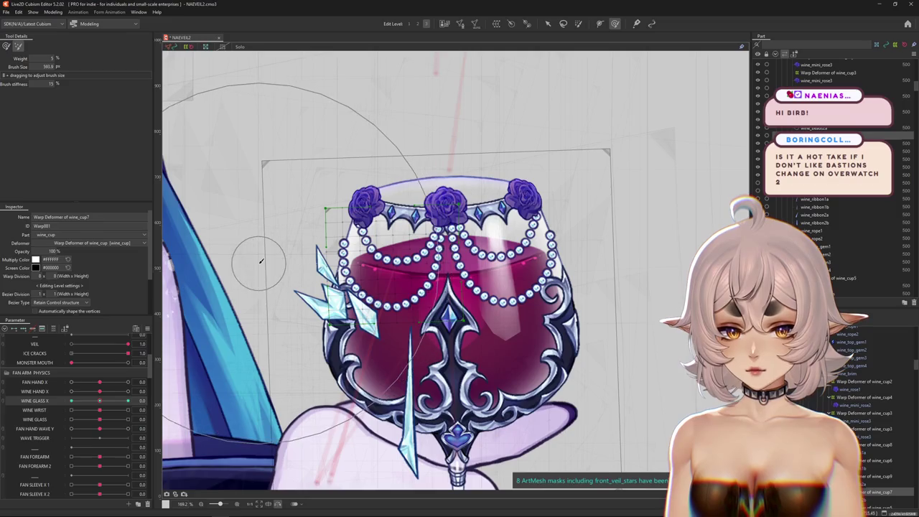
pyautogui.moveTo(100, 401); pyautogui.dragTo(71, 401)
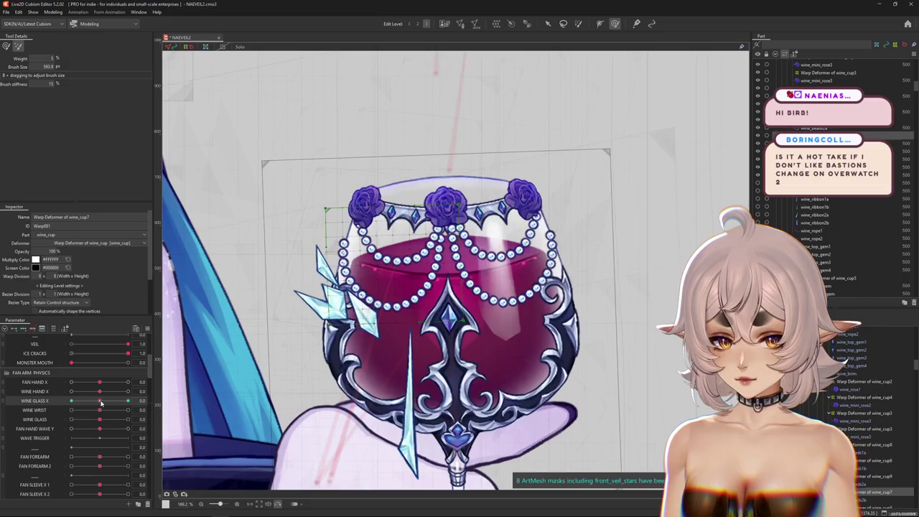
# - Shrink the brush to 229.5 px and push the glass up and right, hiding the overlay to judge
pyautogui.moveTo(315, 290); pyautogui.dragTo(349, 305)
pyautogui.moveTo(297, 195)
pyautogui.mouseDown()
pyautogui.moveTo(353, 262)
pyautogui.moveTo(342, 238)
pyautogui.mouseUp()
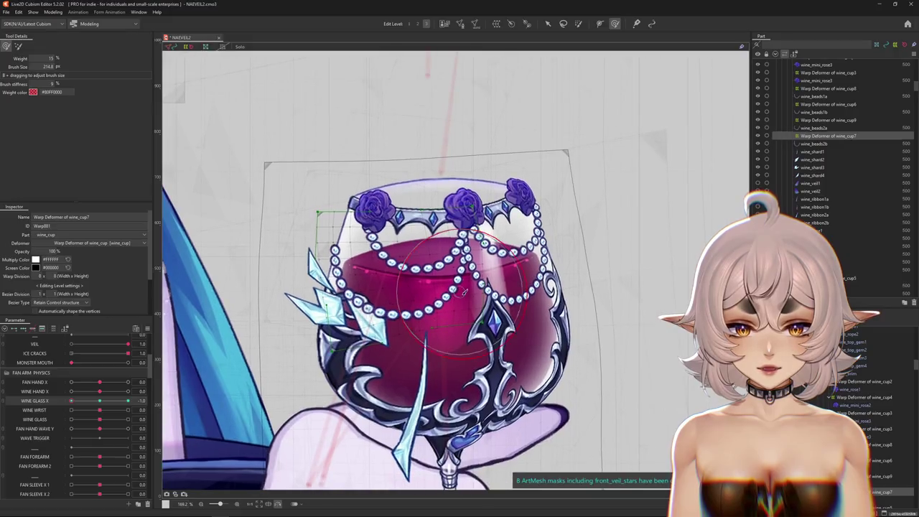
pyautogui.moveTo(438, 287); pyautogui.dragTo(482, 216)
pyautogui.moveTo(384, 354)
pyautogui.mouseDown()
pyautogui.moveTo(379, 235)
pyautogui.moveTo(378, 275)
pyautogui.mouseUp()
pyautogui.moveTo(305, 299)
pyautogui.mouseDown()
pyautogui.moveTo(327, 266)
pyautogui.moveTo(434, 302)
pyautogui.moveTo(423, 324)
pyautogui.moveTo(357, 301)
pyautogui.mouseUp()
pyautogui.hotkey('ctrl', 'h')
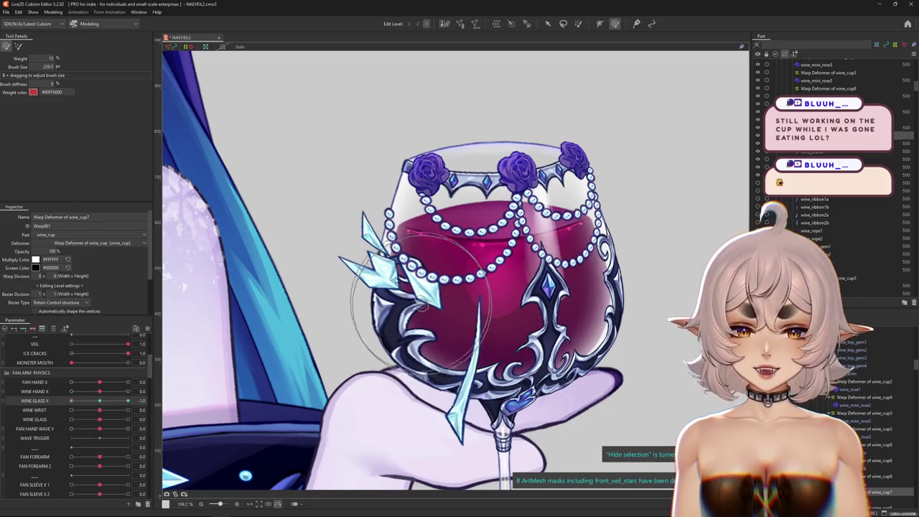
# - Set Wine Glass X to 1.0 to view the glass's tilt
pyautogui.scroll(-2, 404, 316)
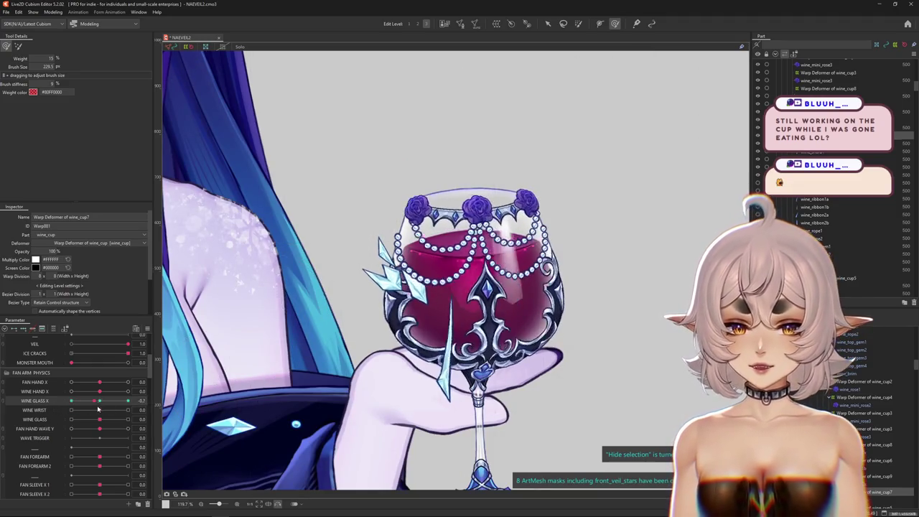
pyautogui.scroll(3, 359, 285)
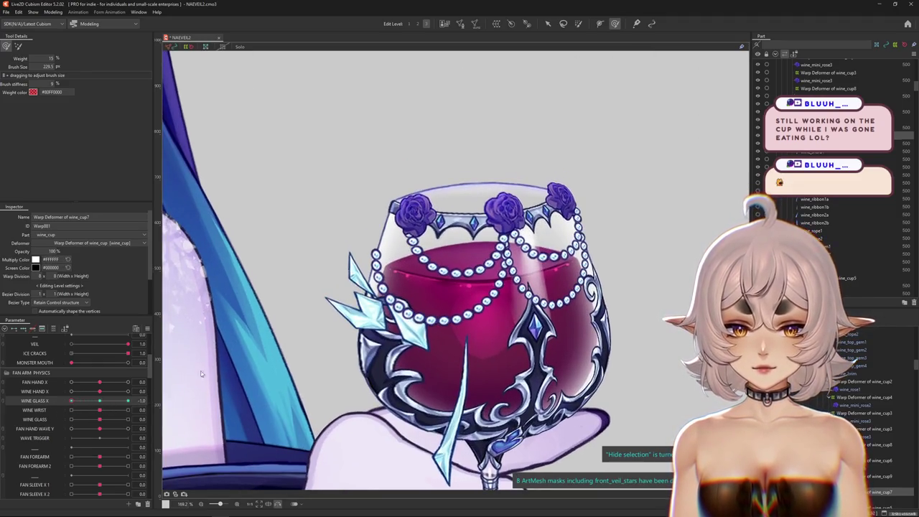
pyautogui.moveTo(120, 404); pyautogui.dragTo(217, 373)
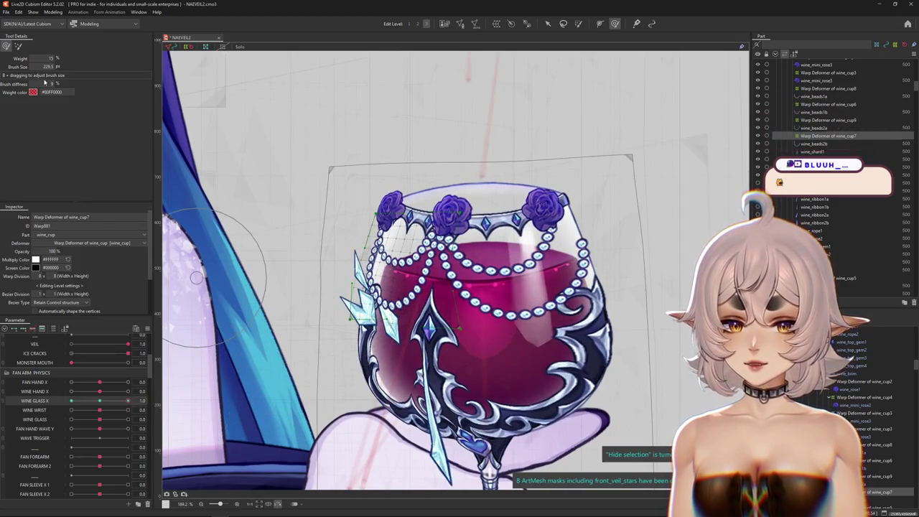
# - Bring back the warp grid and resize the deform brush to 194.6 px over the glass
pyautogui.press('b')
pyautogui.moveTo(382, 172)
pyautogui.mouseDown()
pyautogui.moveTo(365, 236)
pyautogui.moveTo(334, 257)
pyautogui.mouseUp()
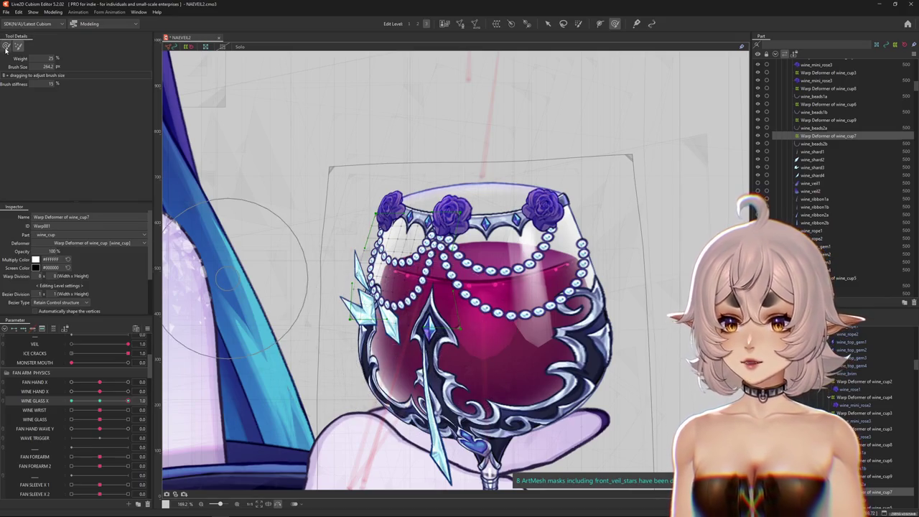
pyautogui.moveTo(344, 294)
pyautogui.mouseDown()
pyautogui.moveTo(388, 307)
pyautogui.moveTo(364, 300)
pyautogui.moveTo(400, 240)
pyautogui.mouseUp()
pyautogui.scroll(2, 364, 300)
pyautogui.scroll(1, 368, 278)
pyautogui.scroll(1, 354, 294)
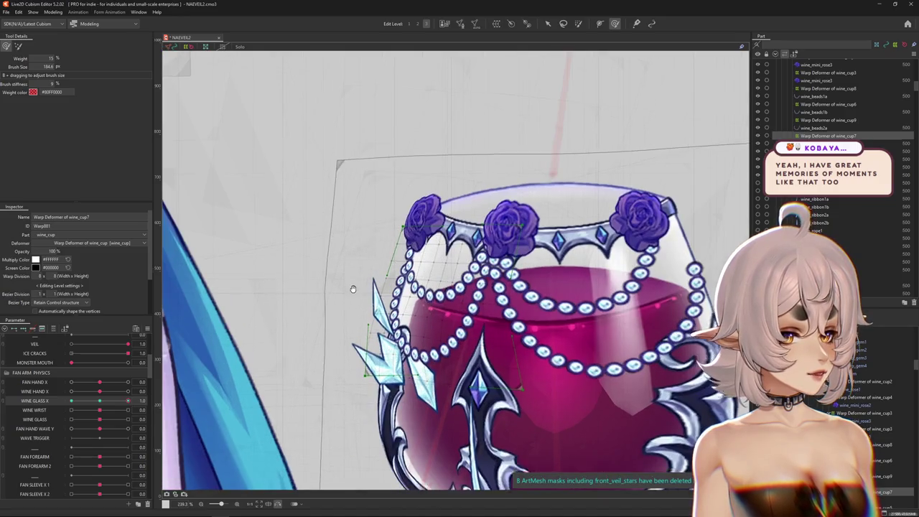
# - Zoom in on the glass and resize the deform brush around its left rim
pyautogui.scroll(1, 360, 291)
pyautogui.scroll(2, 371, 288)
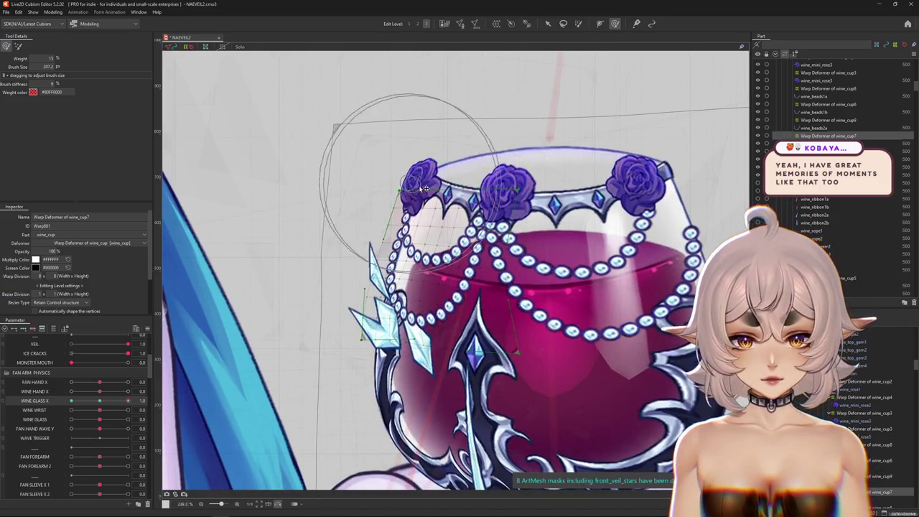
pyautogui.moveTo(302, 223); pyautogui.dragTo(316, 247)
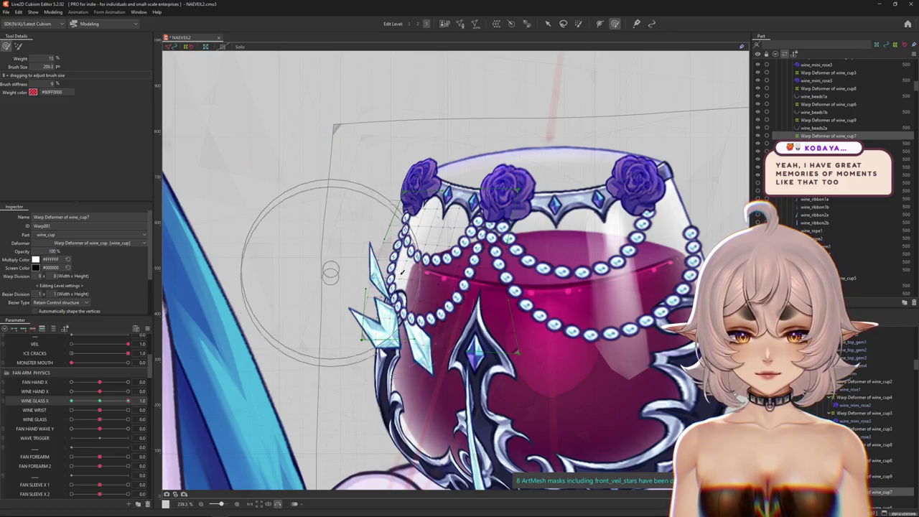
pyautogui.moveTo(394, 231)
pyautogui.mouseDown()
pyautogui.moveTo(412, 176)
pyautogui.moveTo(410, 242)
pyautogui.moveTo(367, 350)
pyautogui.mouseUp()
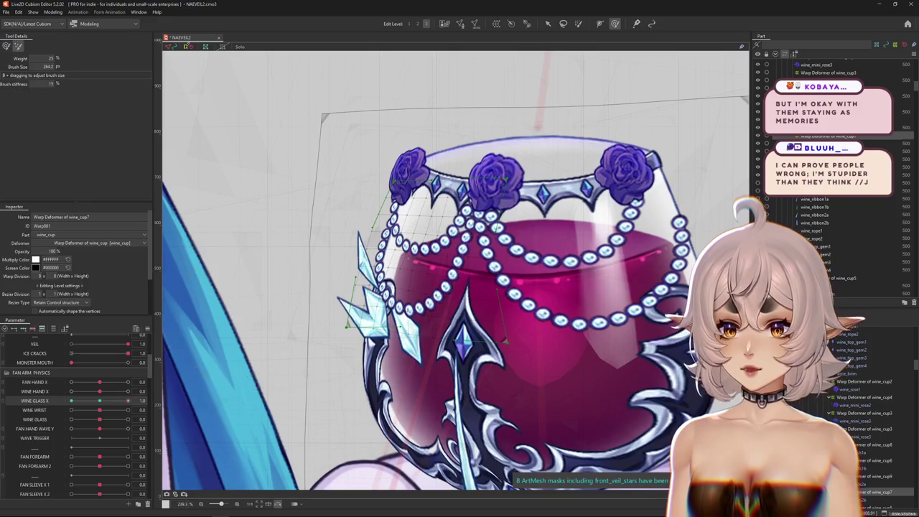
pyautogui.moveTo(216, 154); pyautogui.dragTo(271, 164)
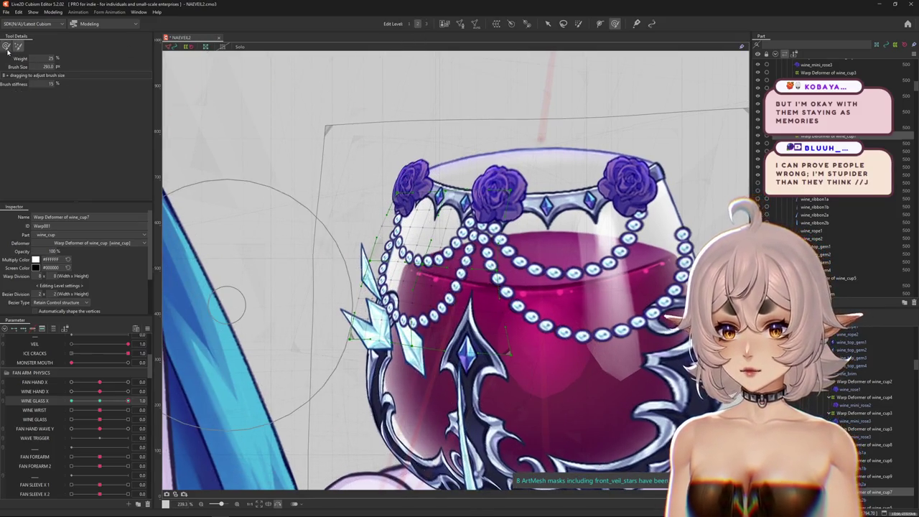
pyautogui.moveTo(380, 327); pyautogui.dragTo(347, 325)
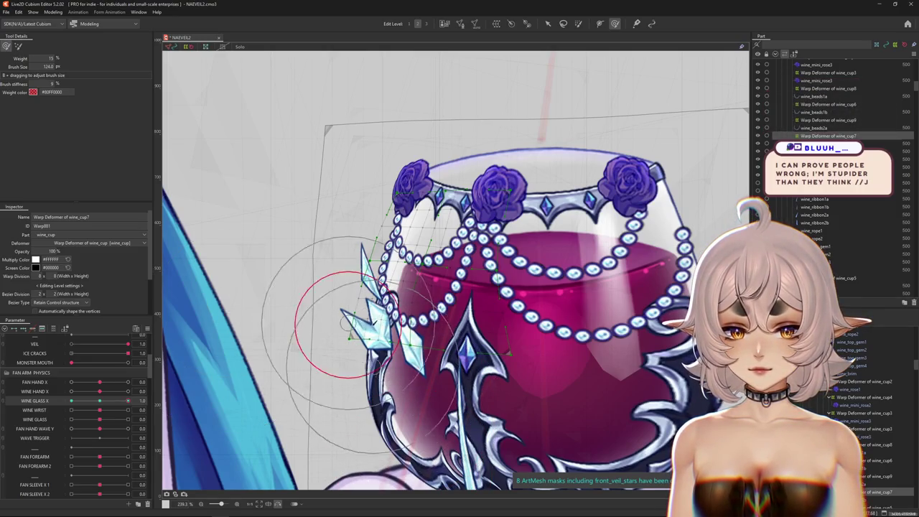
# - Reshape the left rim and crystal shards, hiding the warp lattice to check before restoring it
pyautogui.scroll(2, 375, 314)
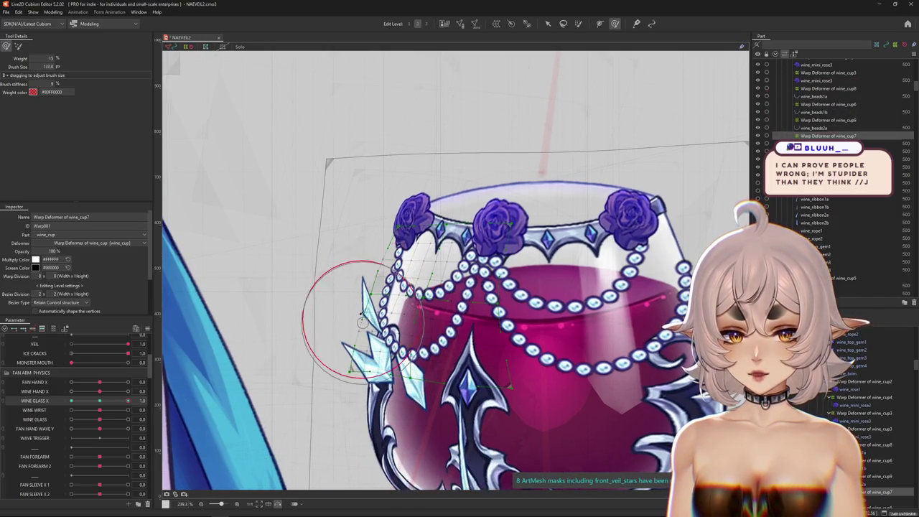
pyautogui.scroll(2, 381, 271)
pyautogui.moveTo(370, 280); pyautogui.dragTo(378, 290)
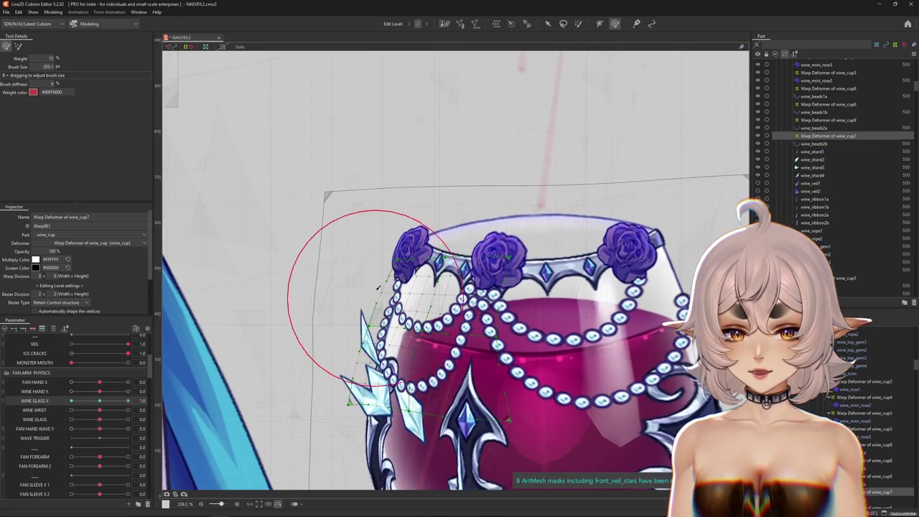
pyautogui.scroll(-2, 345, 323)
pyautogui.moveTo(400, 377); pyautogui.dragTo(407, 403)
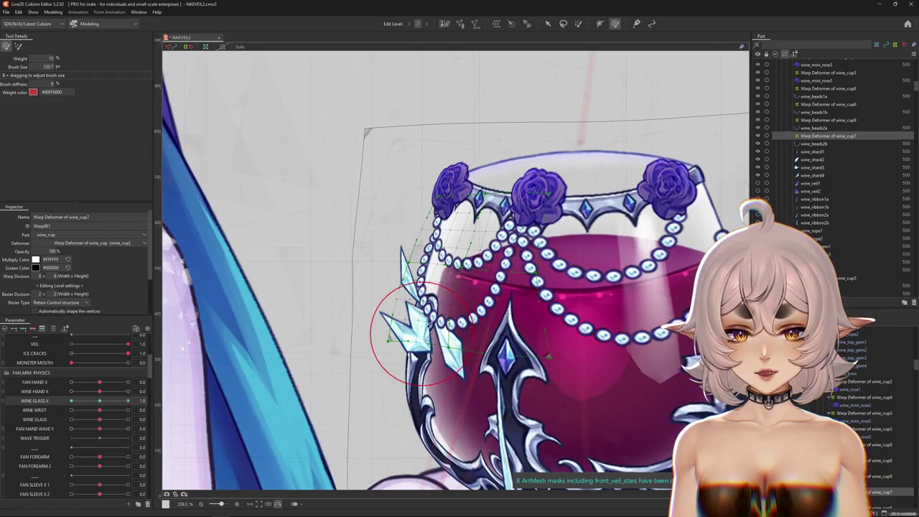
pyautogui.moveTo(420, 320); pyautogui.dragTo(427, 354)
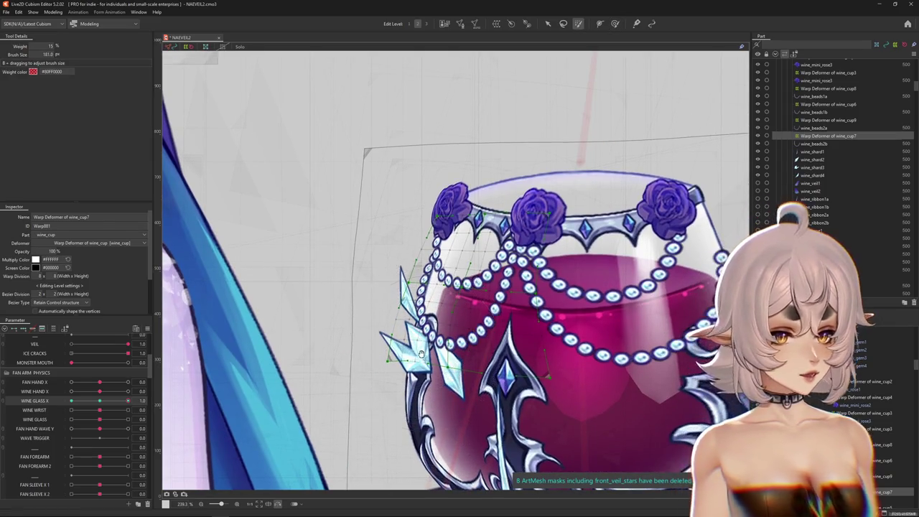
pyautogui.hotkey('ctrl', 'h')
pyautogui.scroll(-2, 467, 372)
pyautogui.press('b')
pyautogui.scroll(1, 459, 369)
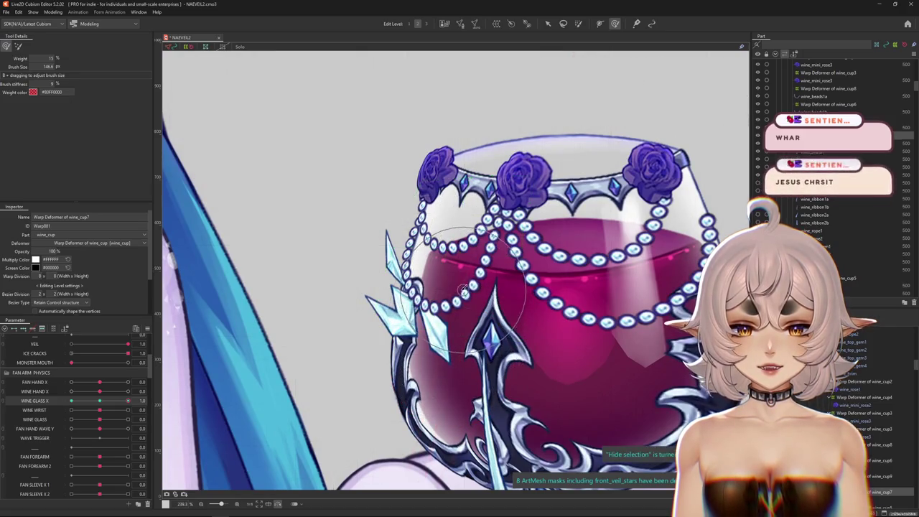
# - Return Wine Glass X to 0.0 and show the warp grid around the glass to compare
pyautogui.scroll(-3, 431, 324)
pyautogui.scroll(3, 400, 314)
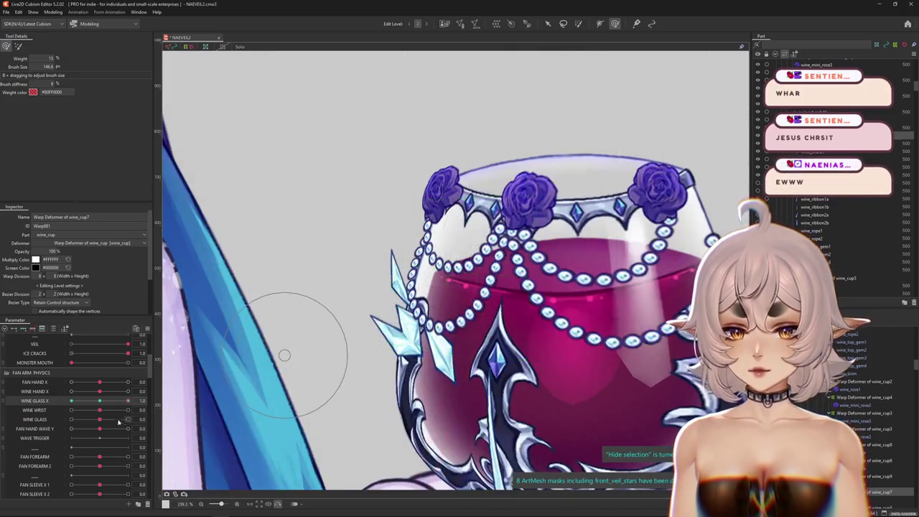
pyautogui.moveTo(111, 407); pyautogui.dragTo(99, 407)
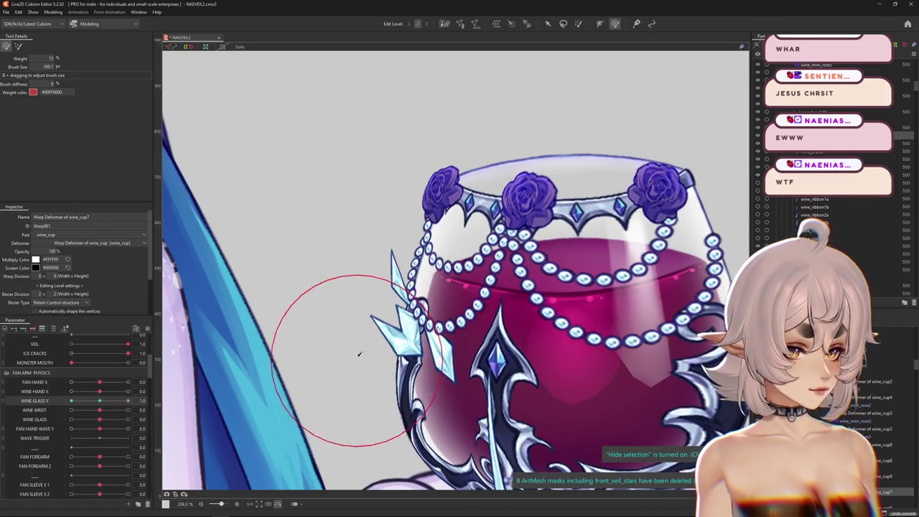
pyautogui.click(394, 284)
pyautogui.moveTo(398, 254); pyautogui.dragTo(408, 262)
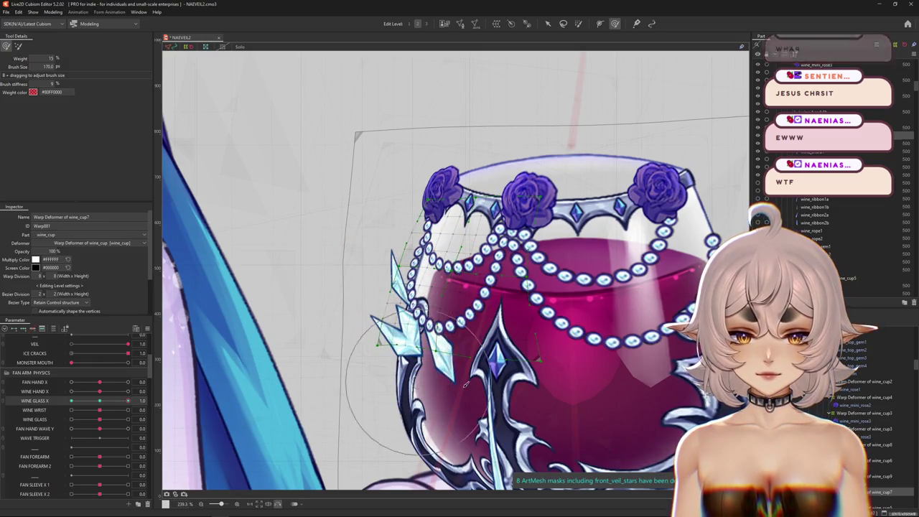
# - Warp the crystal shards outward on wine_cup7, previewing with the grid hidden, then switch brush mode
pyautogui.moveTo(431, 326); pyautogui.dragTo(437, 343)
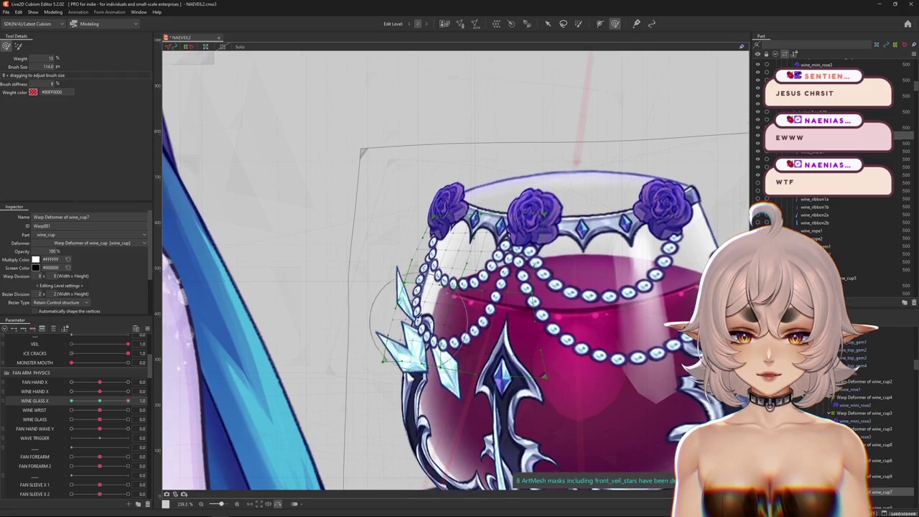
pyautogui.moveTo(462, 264); pyautogui.dragTo(398, 268)
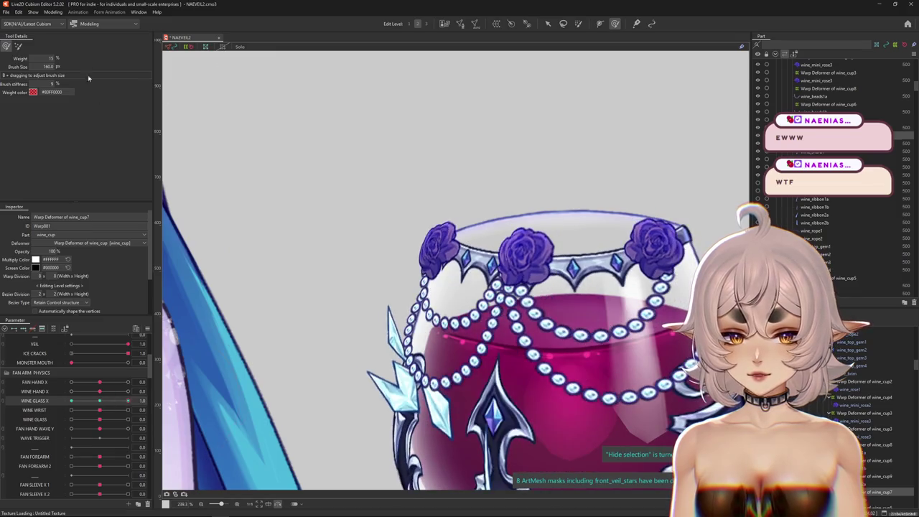
pyautogui.hotkey('ctrl', 'h')
pyautogui.click(18, 47)
pyautogui.moveTo(280, 275)
pyautogui.mouseDown()
pyautogui.moveTo(349, 288)
pyautogui.moveTo(319, 252)
pyautogui.mouseUp()
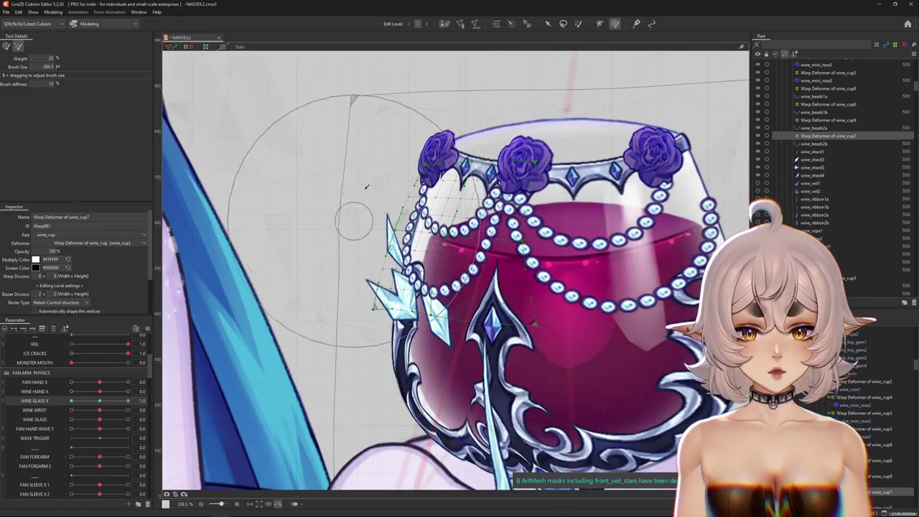
# - Brush the left rim, restore the weighted brush mode, and set Wine Glass X to 1.0
pyautogui.scroll(1, 353, 206)
pyautogui.scroll(2, 355, 201)
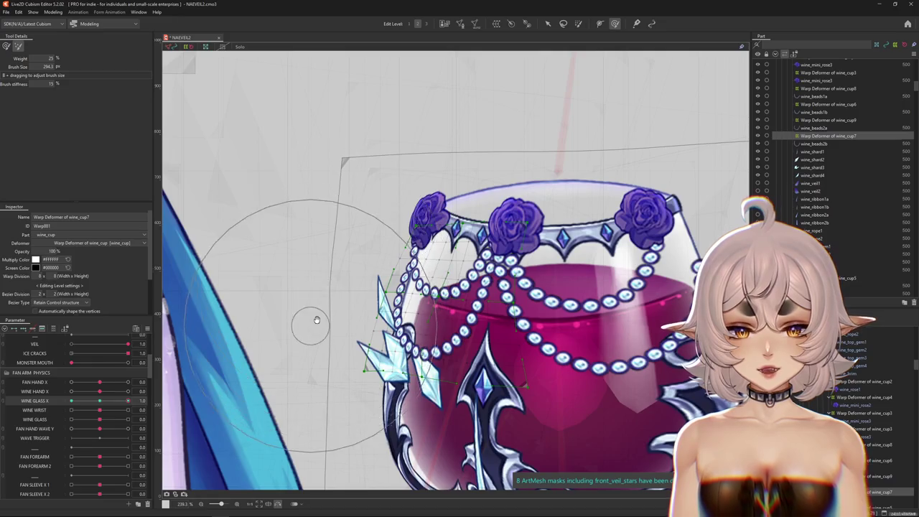
pyautogui.scroll(-1, 307, 322)
pyautogui.moveTo(321, 301); pyautogui.dragTo(325, 291)
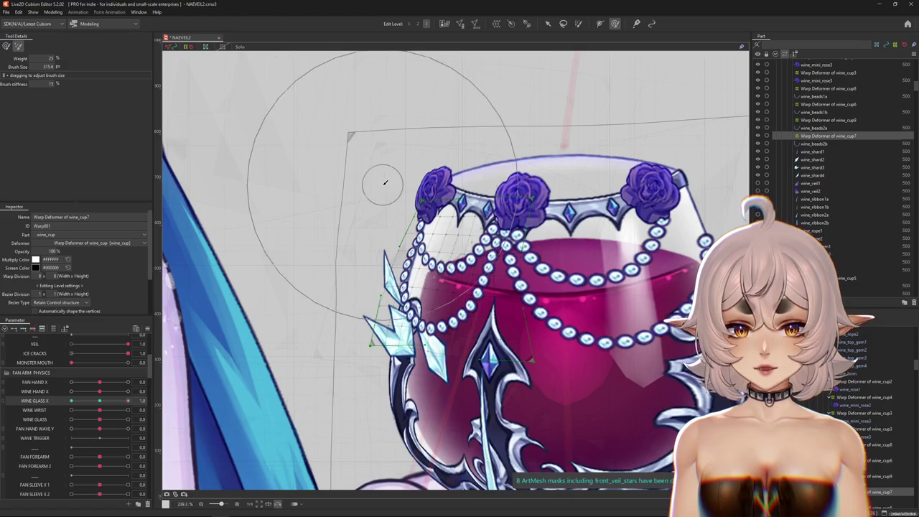
pyautogui.click(6, 46)
pyautogui.moveTo(105, 404); pyautogui.dragTo(128, 401)
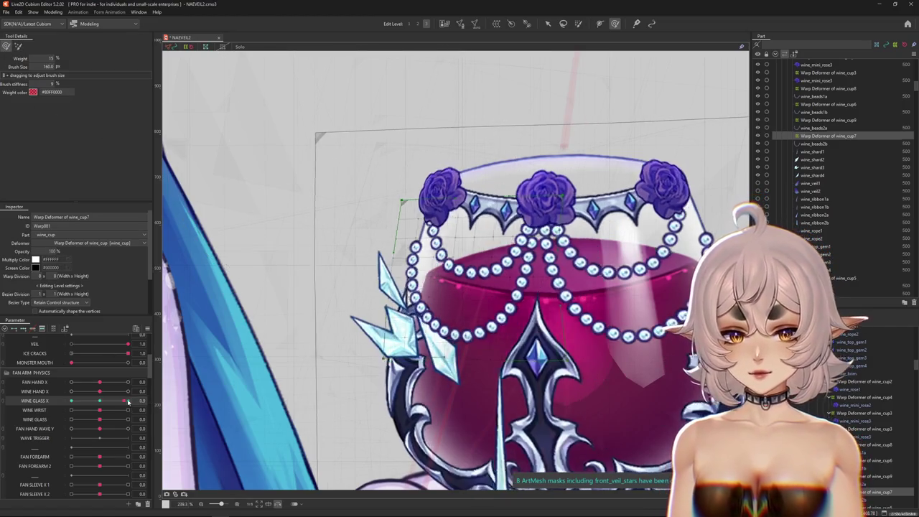
# - Brush the glass's left edge on wine_cup7, hiding and reshowing the warp grid to inspect
pyautogui.moveTo(391, 309); pyautogui.dragTo(389, 329)
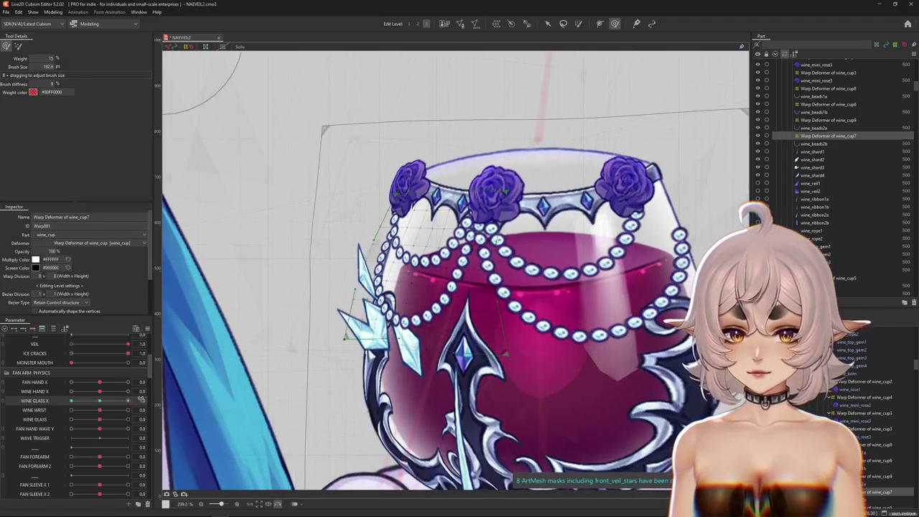
pyautogui.moveTo(388, 371); pyautogui.dragTo(370, 372)
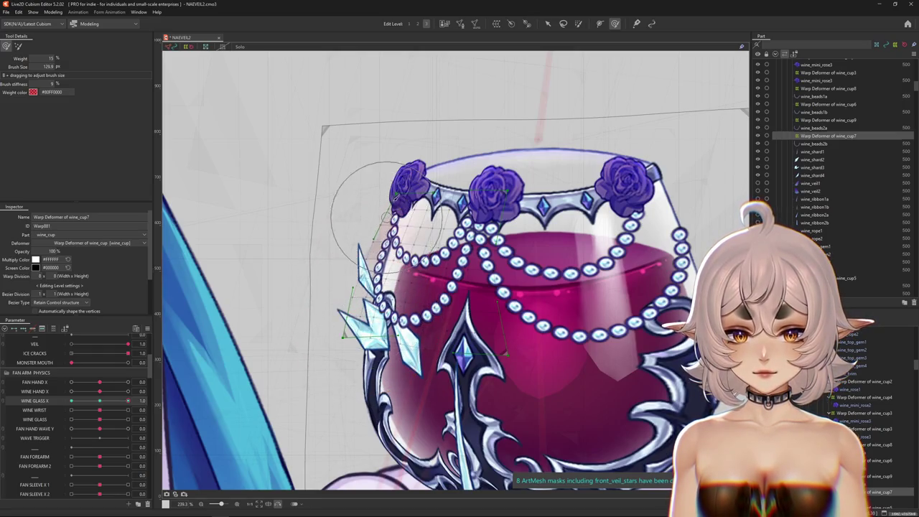
pyautogui.moveTo(414, 197); pyautogui.dragTo(410, 207)
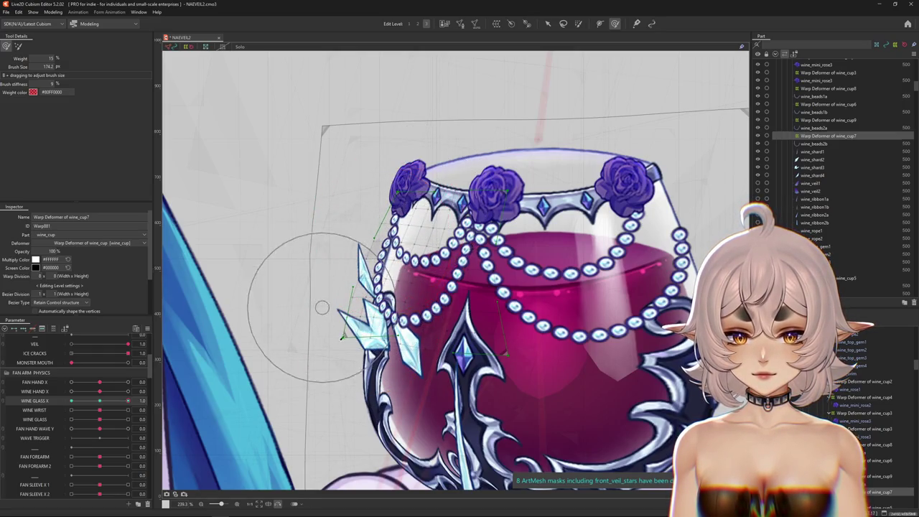
pyautogui.hotkey('ctrl', 'h')
pyautogui.moveTo(358, 335)
pyautogui.mouseDown()
pyautogui.moveTo(272, 326)
pyautogui.moveTo(393, 230)
pyautogui.mouseUp()
pyautogui.hotkey('ctrl', 'h')
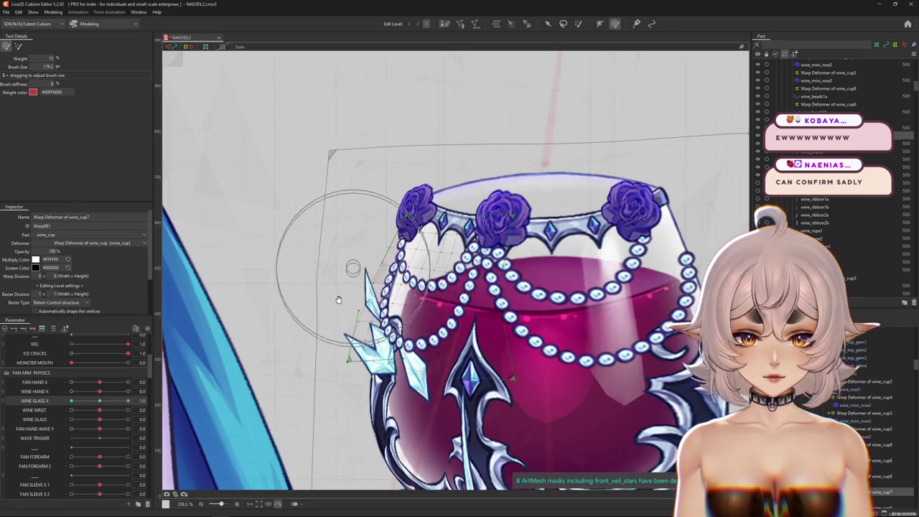
# - Refine the left curve with a slightly larger brush, then preview with the overlay hidden
pyautogui.moveTo(342, 295); pyautogui.dragTo(407, 253)
pyautogui.moveTo(413, 337); pyautogui.dragTo(423, 322)
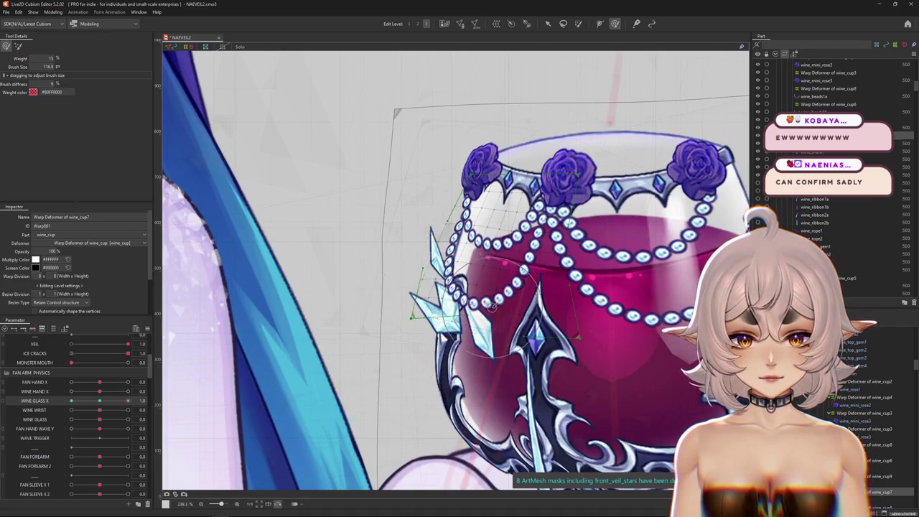
pyautogui.moveTo(566, 243); pyautogui.dragTo(500, 254)
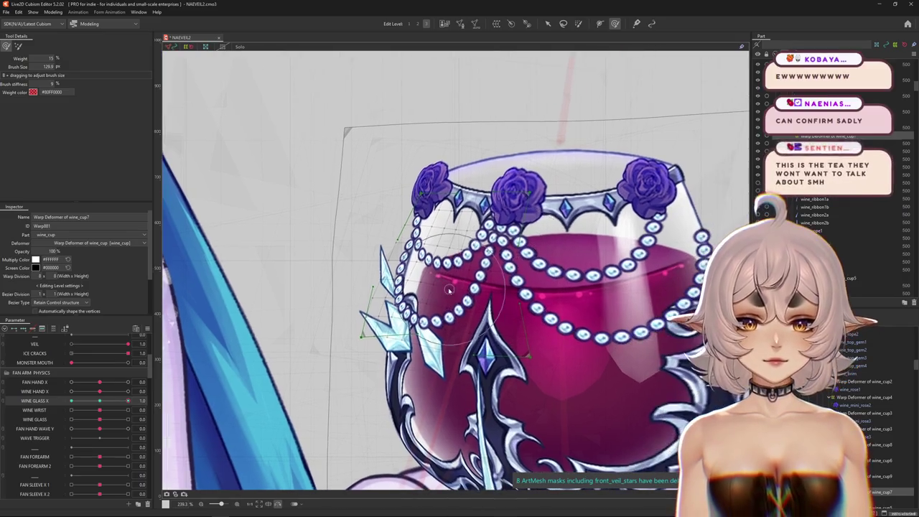
pyautogui.hotkey('ctrl', 'h')
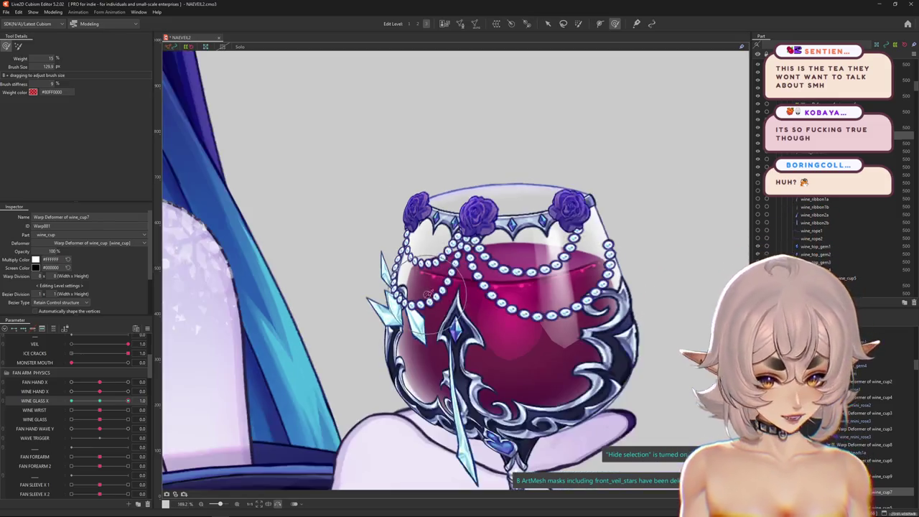
pyautogui.scroll(-3, 424, 323)
pyautogui.scroll(3, 388, 244)
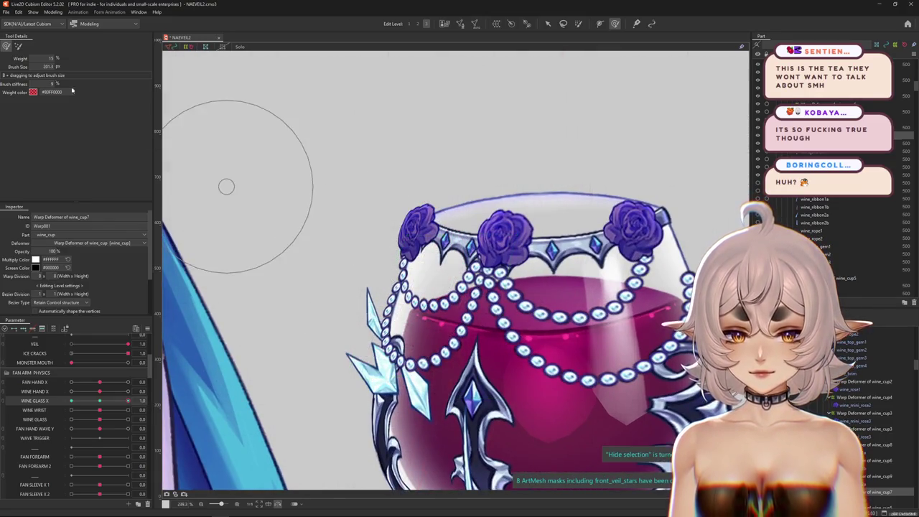
# - Resize the deform brush repeatedly, settling around 333.1 px, to finish the left-side curve
pyautogui.moveTo(226, 185); pyautogui.dragTo(400, 181)
pyautogui.moveTo(267, 197); pyautogui.dragTo(335, 215)
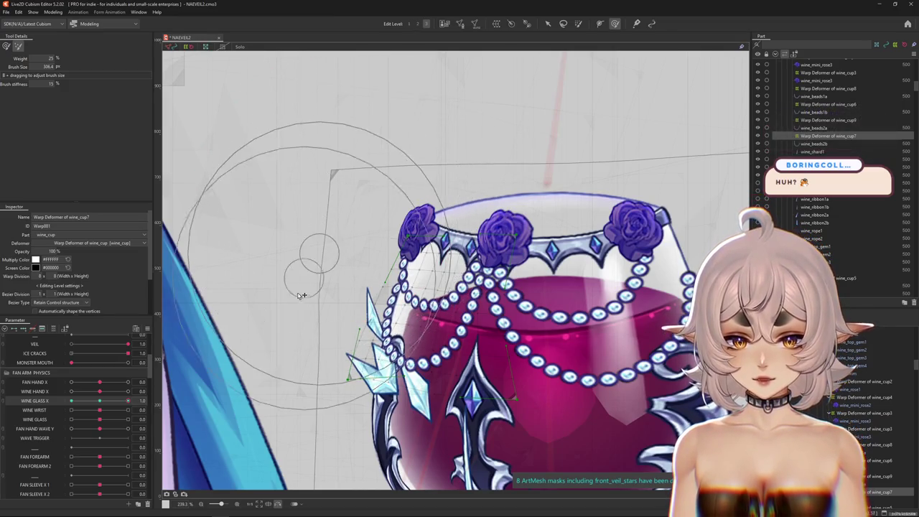
pyautogui.moveTo(342, 215); pyautogui.dragTo(184, 257)
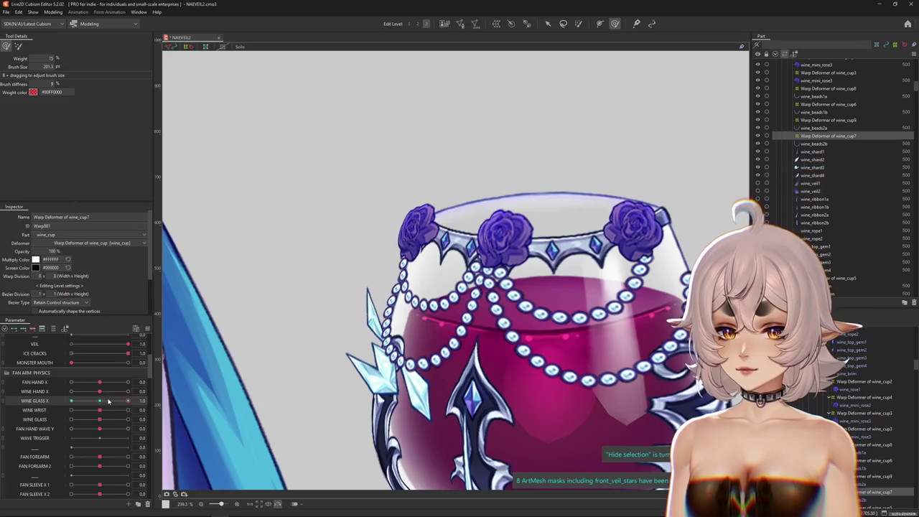
pyautogui.moveTo(215, 108)
pyautogui.mouseDown()
pyautogui.moveTo(421, 367)
pyautogui.moveTo(424, 350)
pyautogui.mouseUp()
pyautogui.moveTo(339, 317); pyautogui.dragTo(367, 339)
pyautogui.scroll(1, 368, 317)
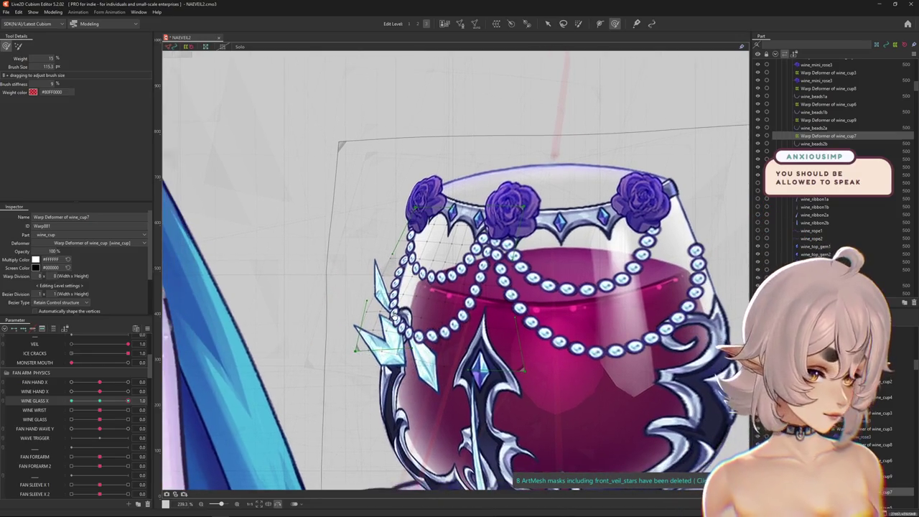
pyautogui.scroll(1, 388, 319)
pyautogui.scroll(1, 412, 320)
pyautogui.scroll(-3, 412, 320)
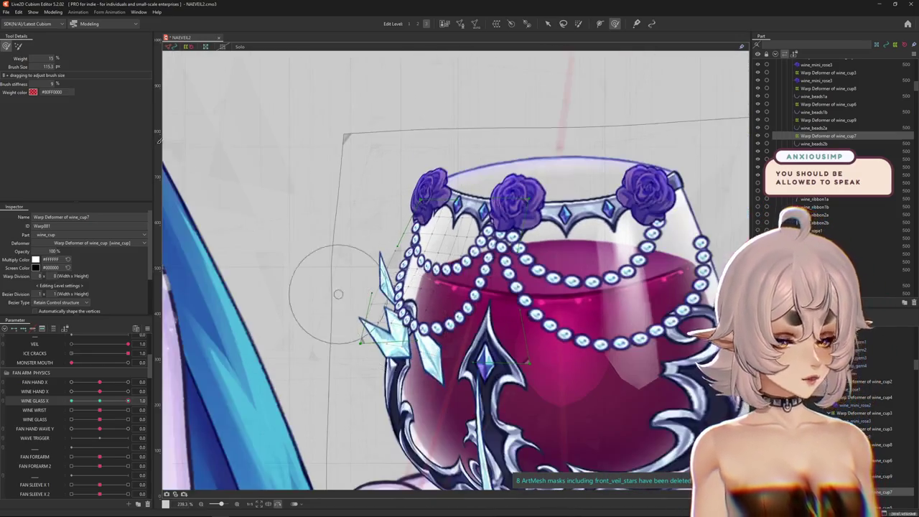
# - Change the edit level, swing Wine Glass X to -1.0, and push the left side into shape
pyautogui.press('1')
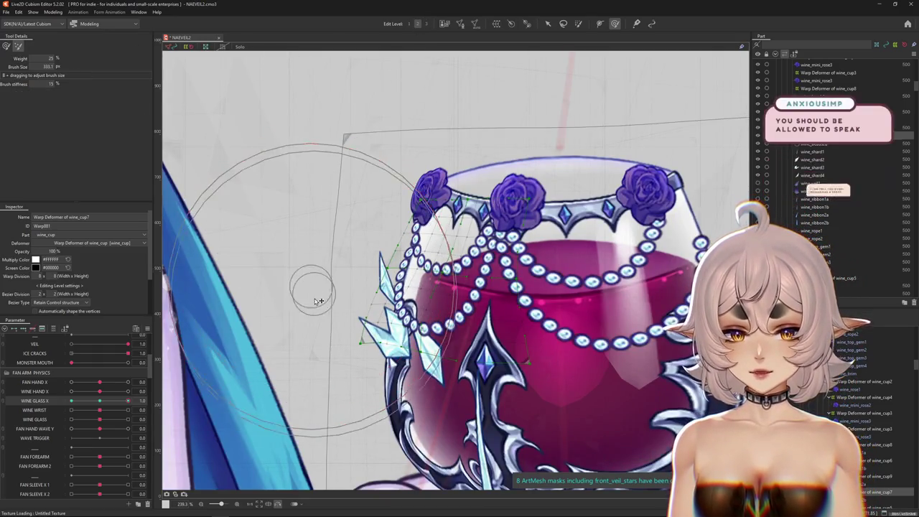
pyautogui.moveTo(308, 273); pyautogui.dragTo(359, 148)
pyautogui.moveTo(131, 402); pyautogui.dragTo(84, 414)
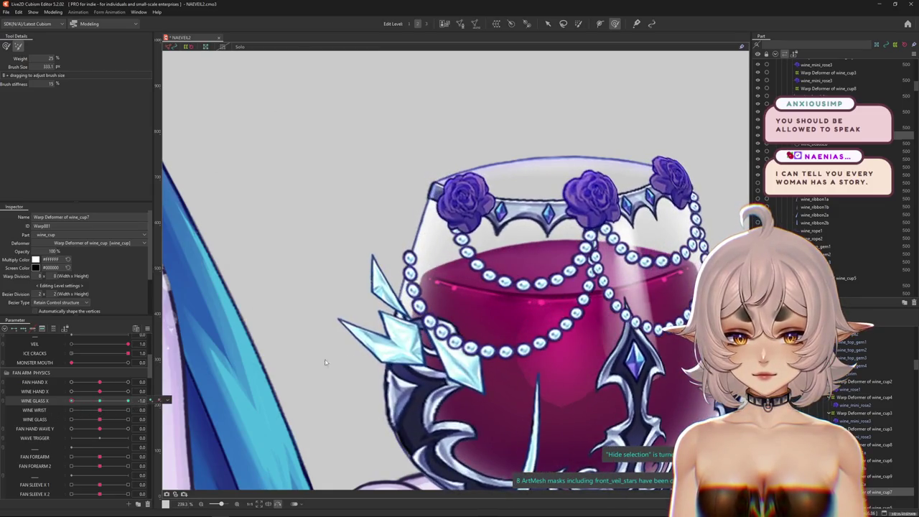
pyautogui.moveTo(388, 363); pyautogui.dragTo(431, 363)
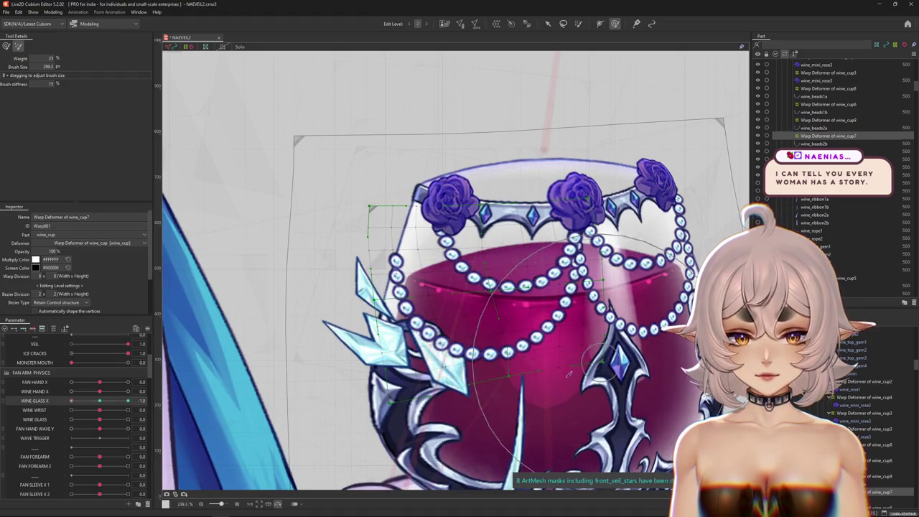
pyautogui.moveTo(536, 390); pyautogui.dragTo(483, 381)
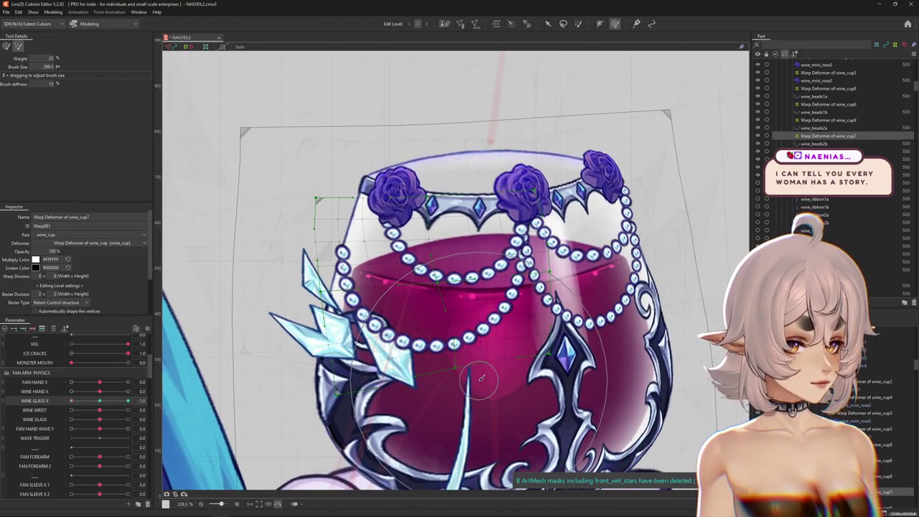
# - Enlarge the brush to about 229.9 px and preview the glass with Wine Glass X back toward centre
pyautogui.scroll(-3, 480, 377)
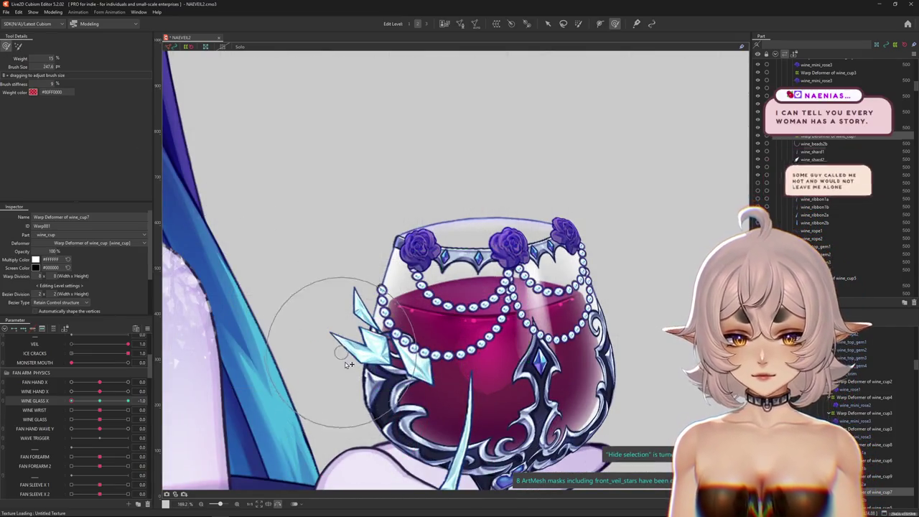
pyautogui.moveTo(344, 350)
pyautogui.mouseDown()
pyautogui.moveTo(406, 357)
pyautogui.moveTo(397, 361)
pyautogui.mouseUp()
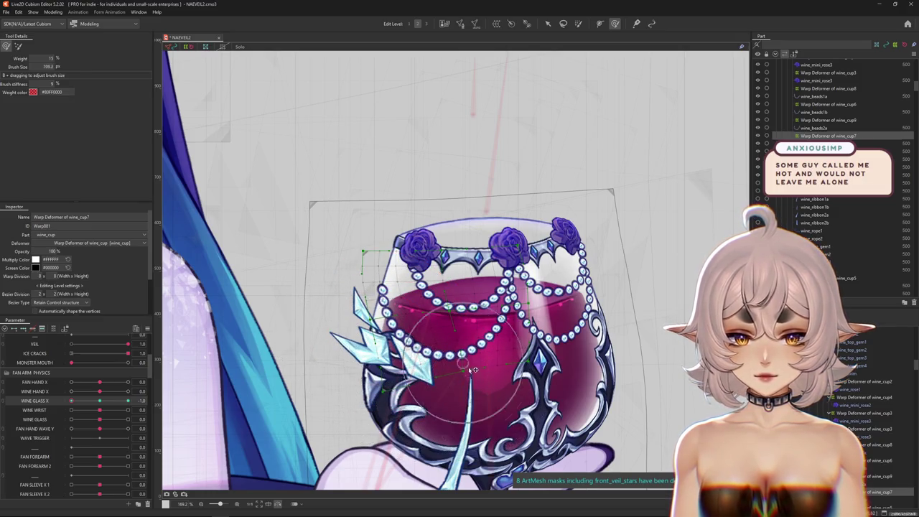
pyautogui.scroll(1, 391, 337)
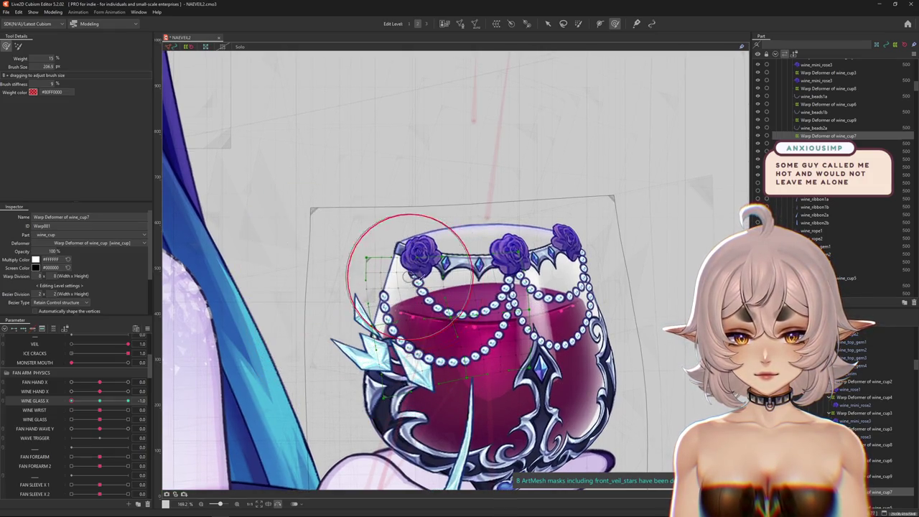
pyautogui.scroll(-2, 403, 305)
pyautogui.scroll(-2, 381, 314)
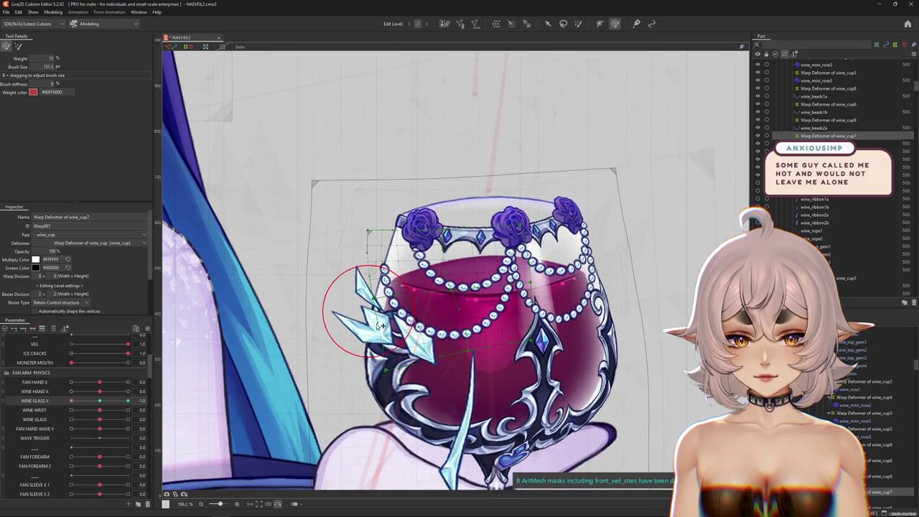
pyautogui.hotkey('ctrl', 'h')
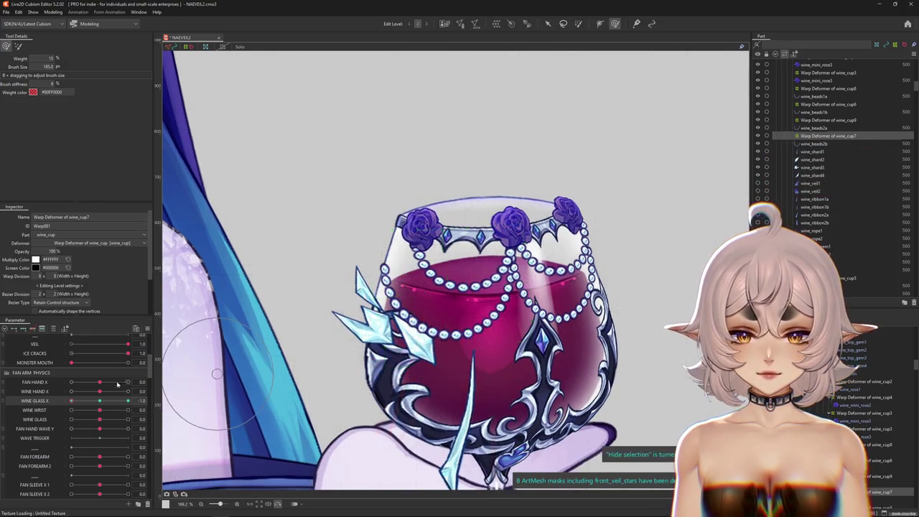
pyautogui.click(99, 406)
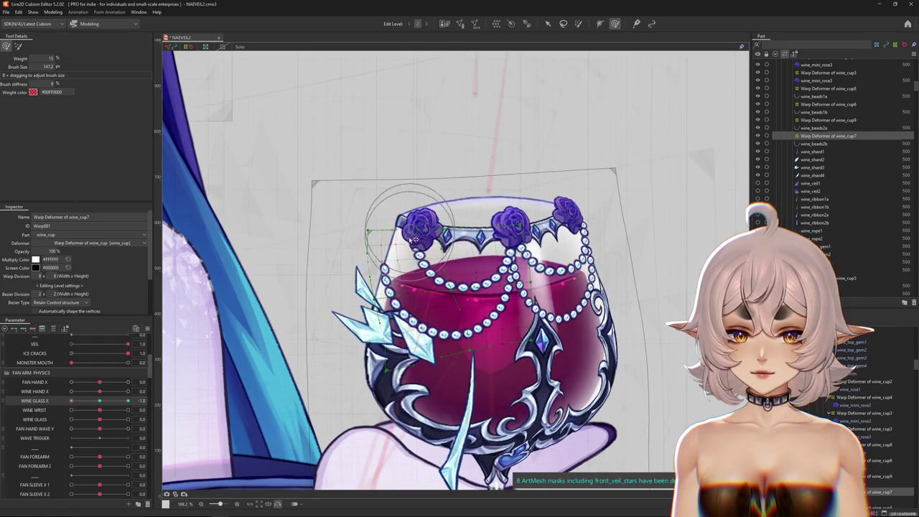
pyautogui.hotkey('ctrl', 'h')
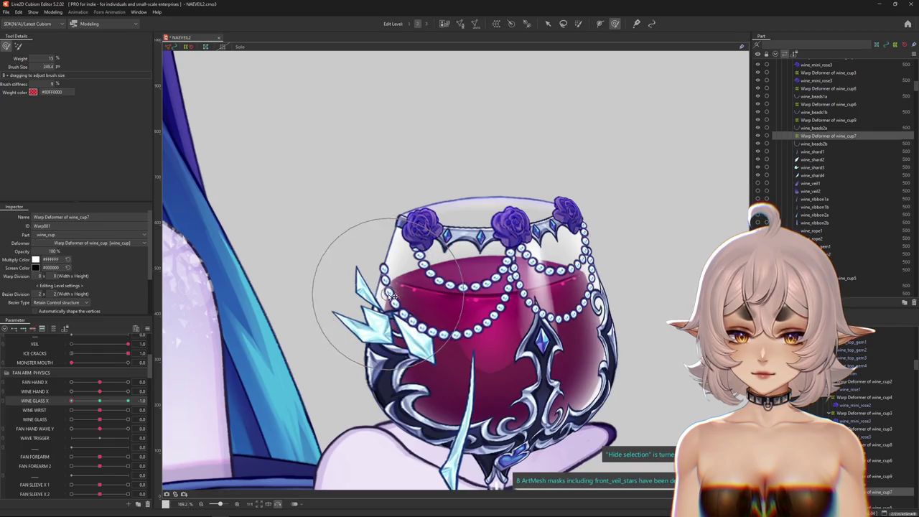
pyautogui.scroll(-3, 429, 336)
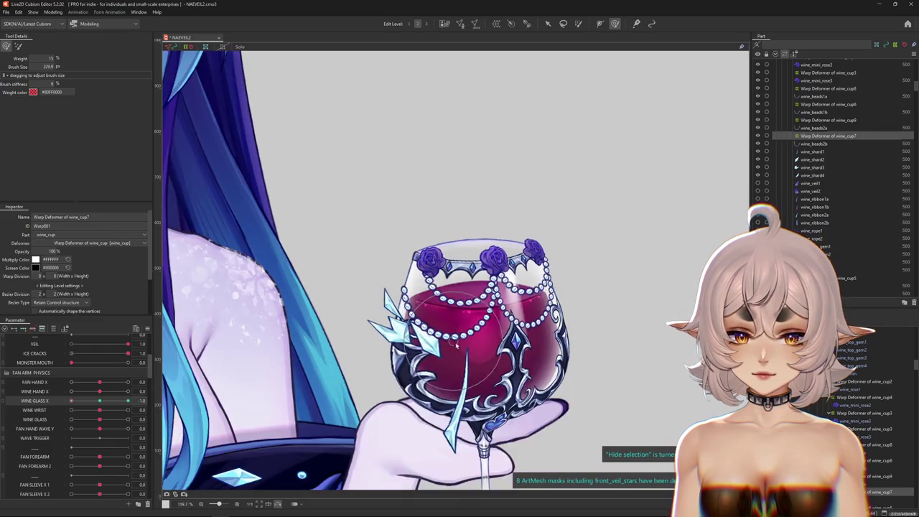
# - Scrub Wine Glass X to test the tilt, then select the wine_cup9 warp deformer
pyautogui.click(123, 405)
pyautogui.moveTo(124, 406); pyautogui.dragTo(153, 407)
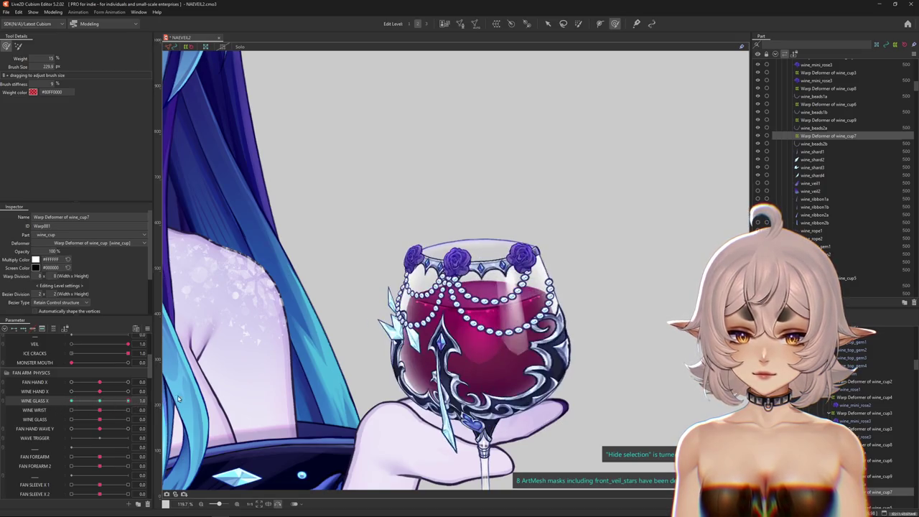
pyautogui.scroll(3, 504, 325)
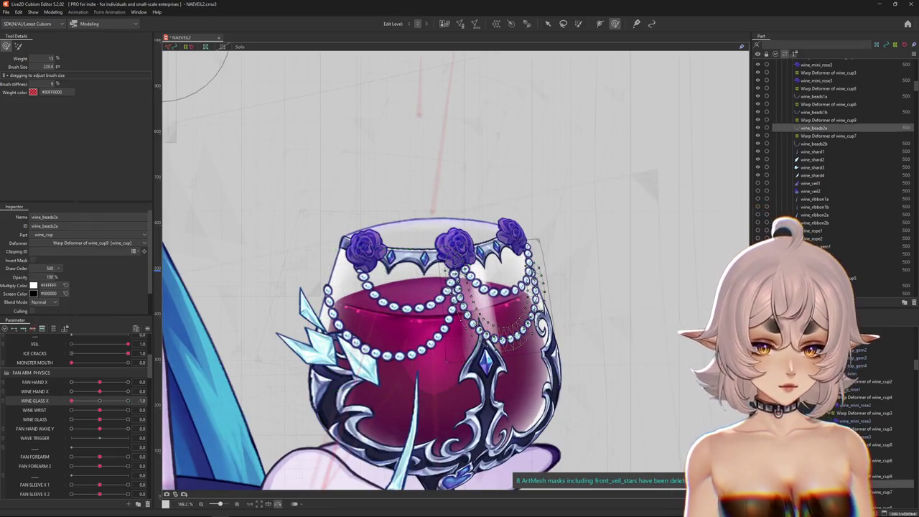
pyautogui.click(431, 288)
pyautogui.moveTo(328, 199)
pyautogui.mouseDown()
pyautogui.moveTo(428, 283)
pyautogui.moveTo(410, 247)
pyautogui.mouseUp()
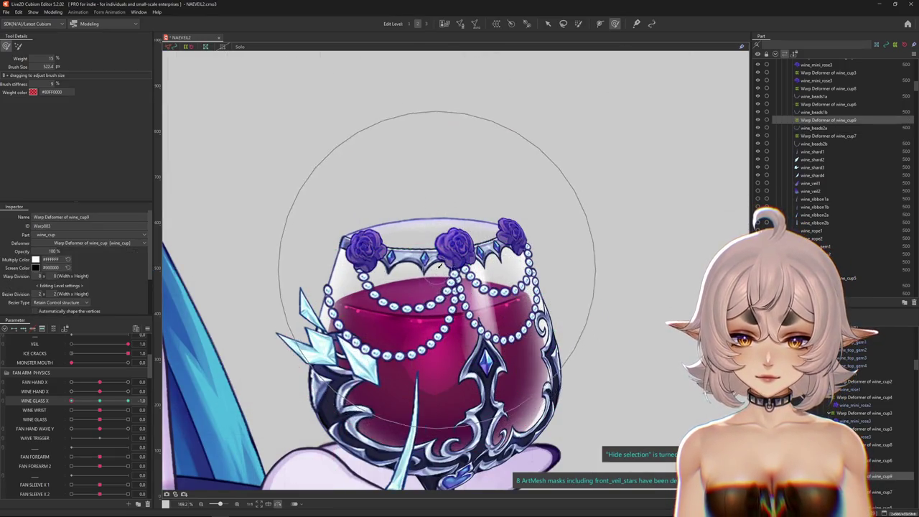
pyautogui.moveTo(506, 341); pyautogui.dragTo(502, 338)
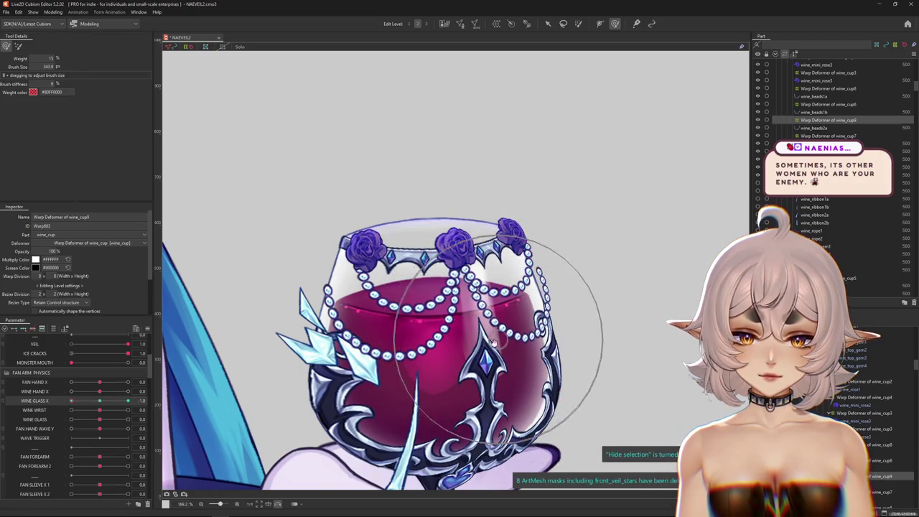
# - Set Wine Glass X to -1.0 and raise the rim, roses and pearls with a 181 px brush
pyautogui.click(141, 400)
pyautogui.click(100, 401)
pyautogui.moveTo(100, 401); pyautogui.dragTo(71, 401)
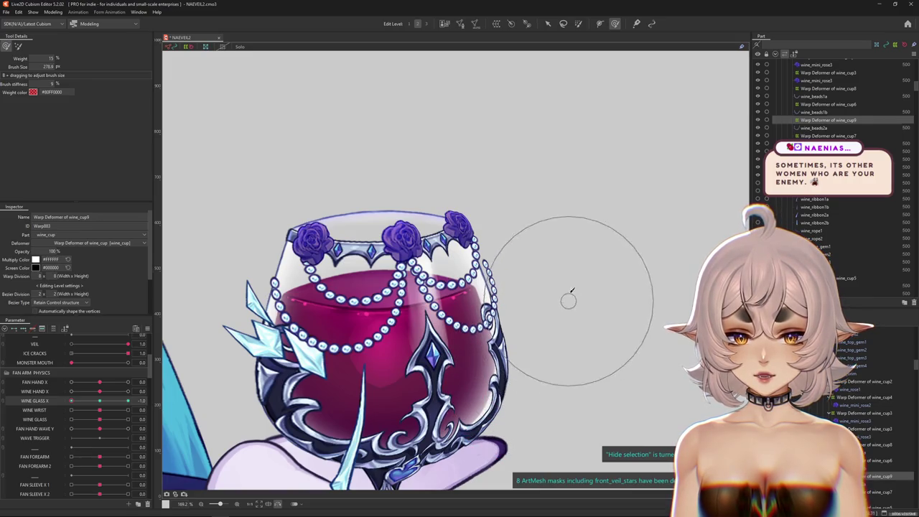
pyautogui.moveTo(572, 293)
pyautogui.mouseDown()
pyautogui.moveTo(440, 327)
pyautogui.moveTo(448, 226)
pyautogui.mouseUp()
pyautogui.scroll(1, 438, 316)
pyautogui.scroll(1, 434, 297)
pyautogui.moveTo(557, 338)
pyautogui.mouseDown()
pyautogui.moveTo(493, 333)
pyautogui.moveTo(600, 217)
pyautogui.mouseUp()
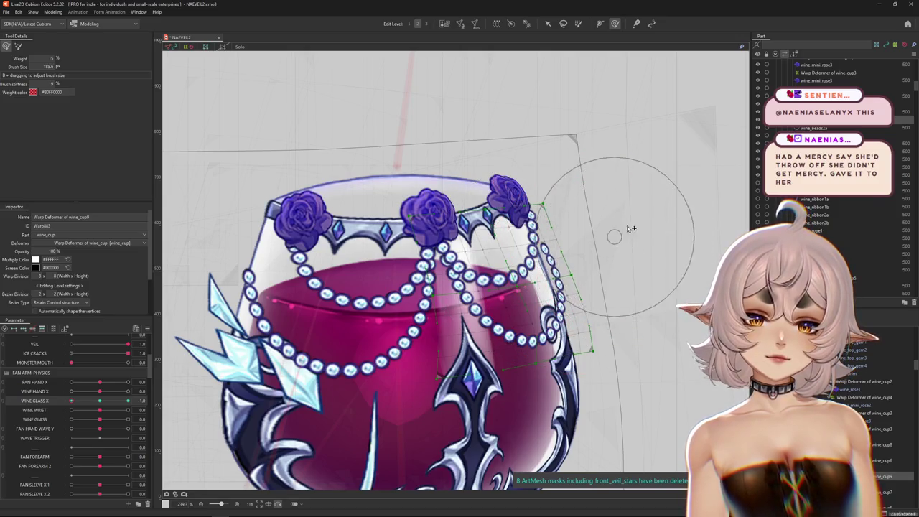
pyautogui.moveTo(611, 207); pyautogui.dragTo(583, 361)
pyautogui.press('b')
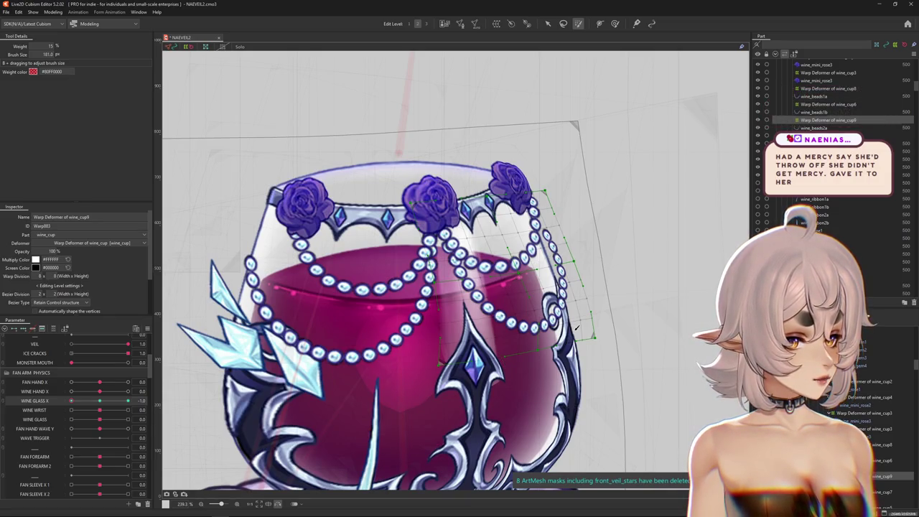
pyautogui.hotkey('ctrl', 'h')
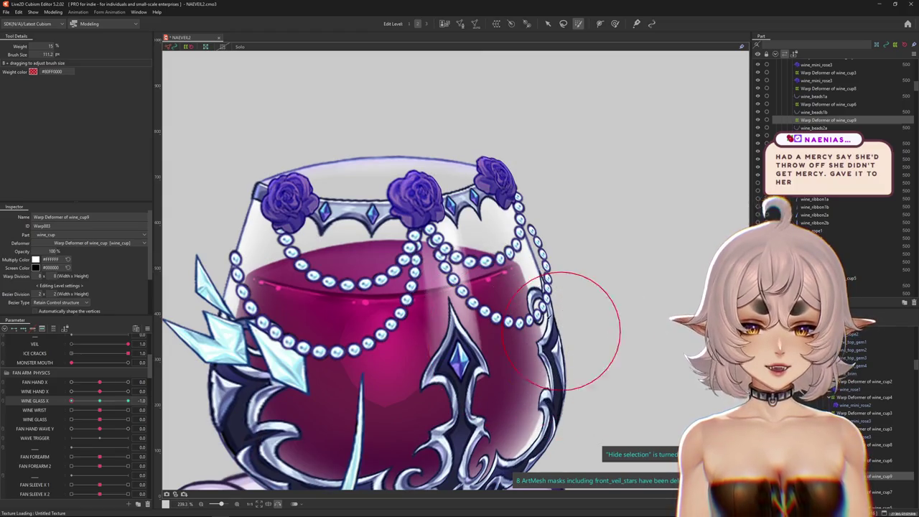
pyautogui.hotkey('ctrl', 'h')
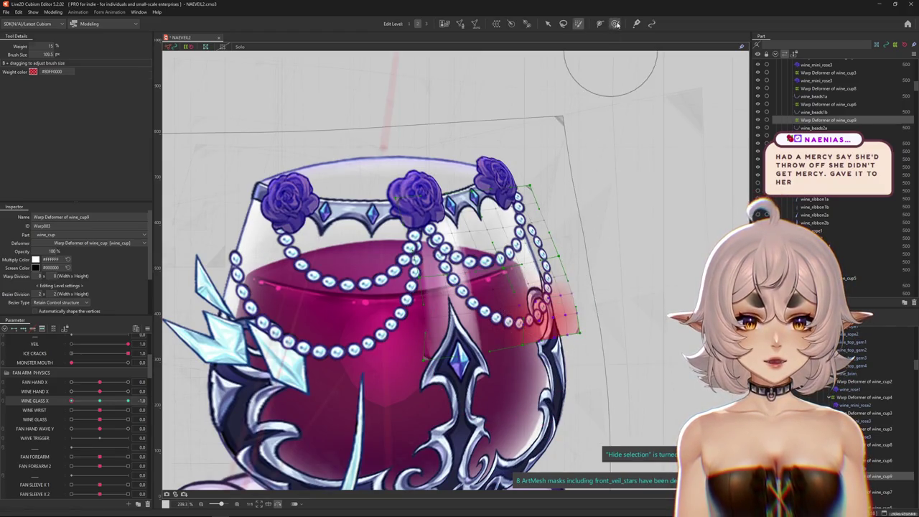
pyautogui.click(615, 24)
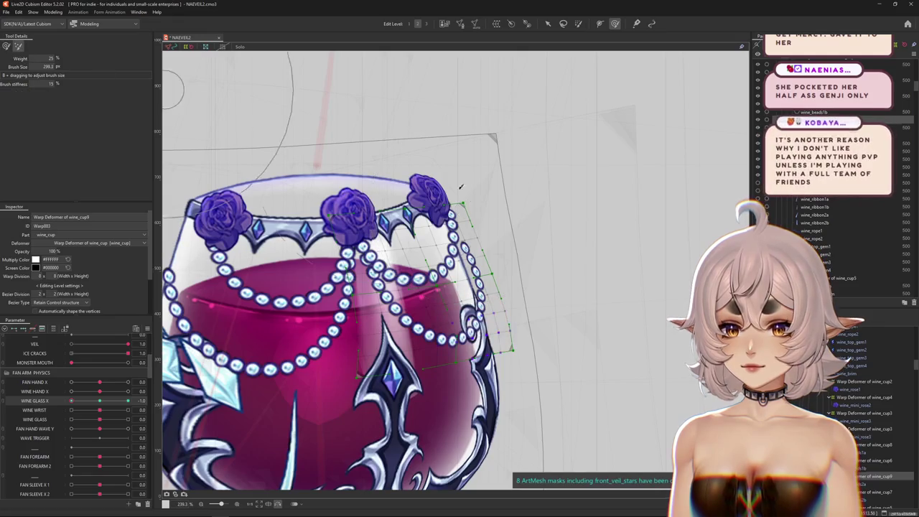
pyautogui.moveTo(505, 195); pyautogui.dragTo(540, 273)
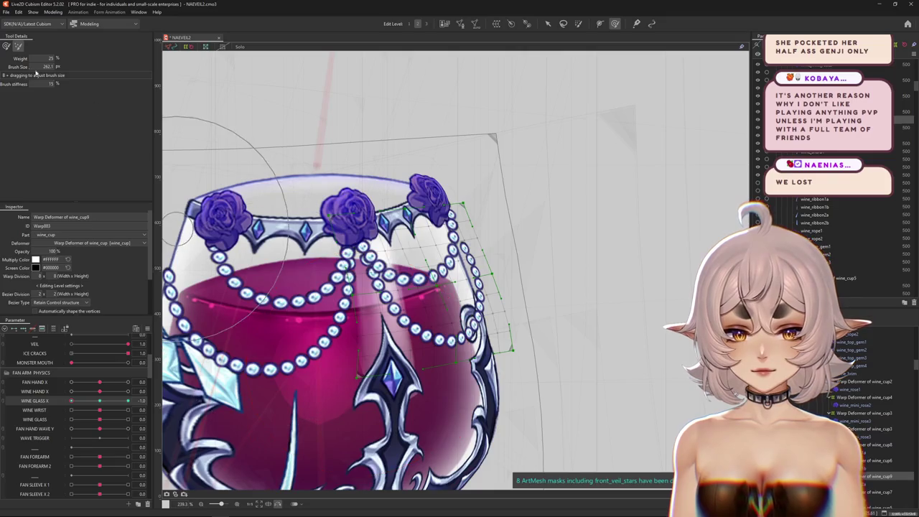
pyautogui.press('h')
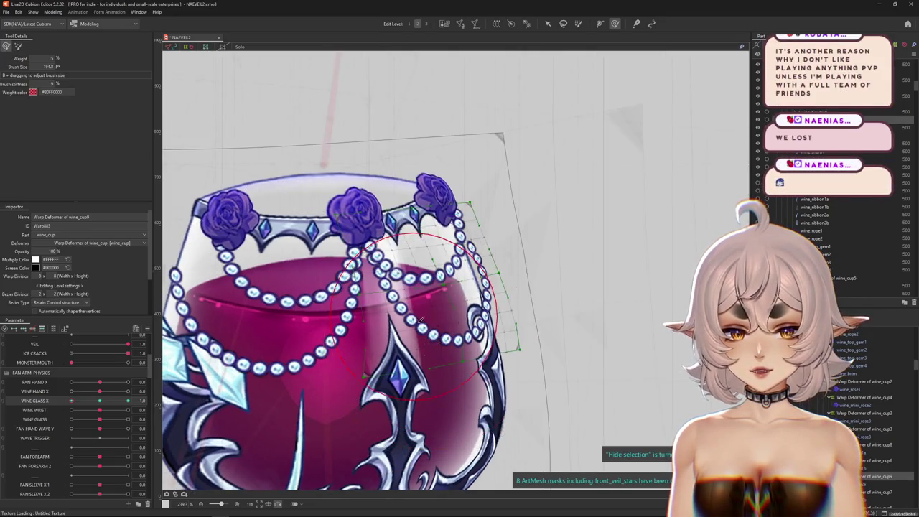
pyautogui.moveTo(424, 326)
pyautogui.mouseDown()
pyautogui.moveTo(407, 283)
pyautogui.moveTo(386, 287)
pyautogui.mouseUp()
pyautogui.press('h')
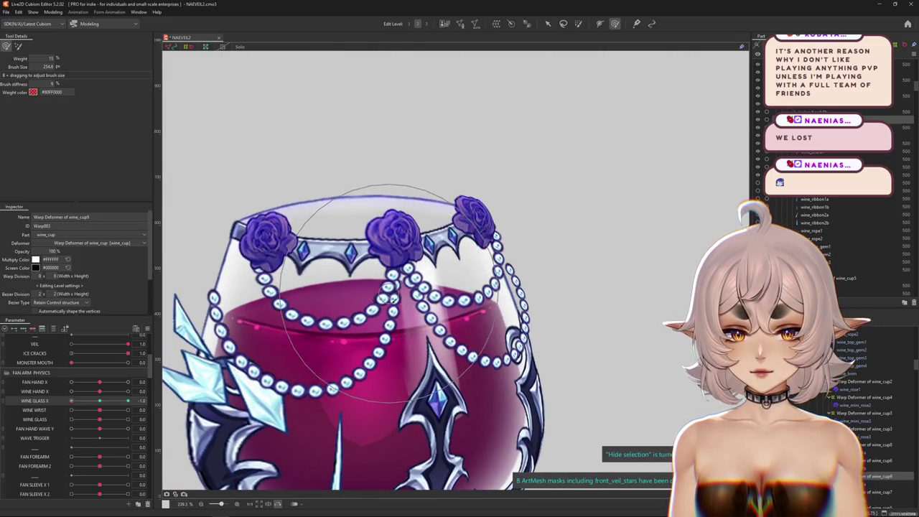
pyautogui.scroll(-2, 392, 297)
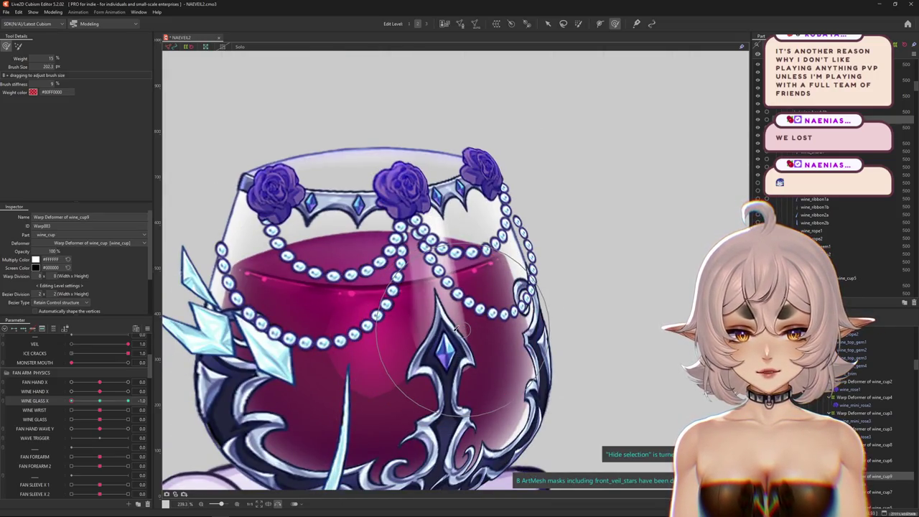
pyautogui.moveTo(451, 293)
pyautogui.mouseDown()
pyautogui.moveTo(451, 252)
pyautogui.moveTo(431, 273)
pyautogui.mouseUp()
pyautogui.scroll(1, 423, 281)
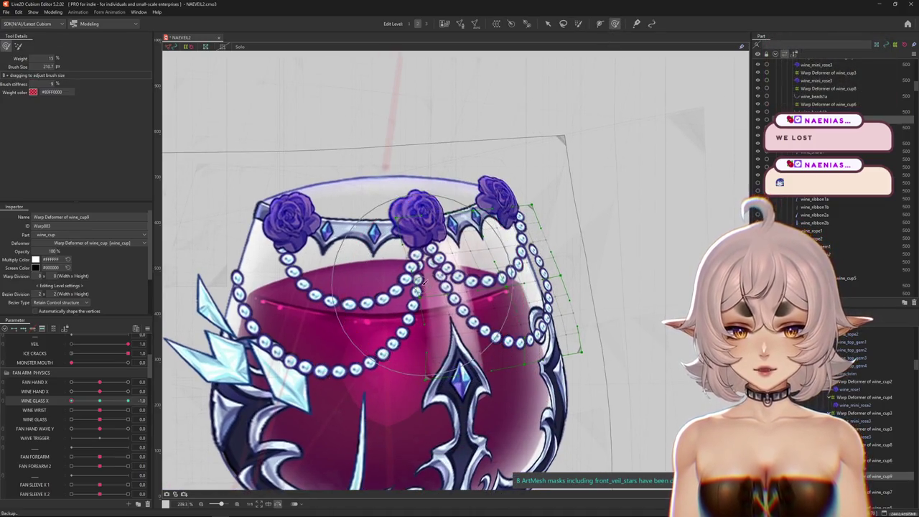
pyautogui.hotkey('ctrl', 'h')
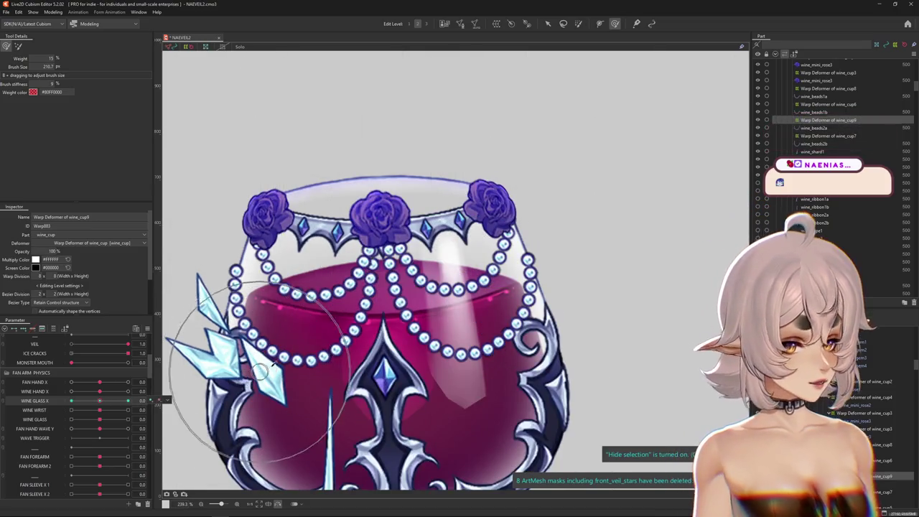
pyautogui.scroll(-3, 413, 326)
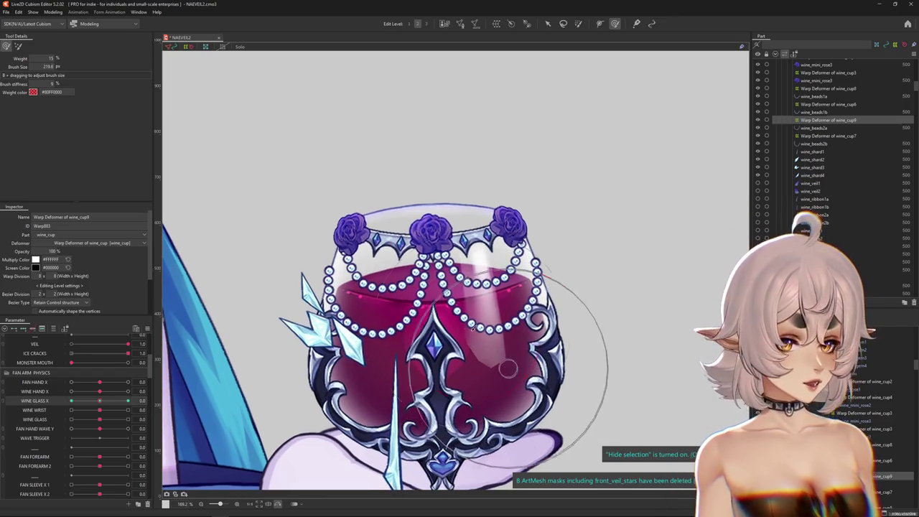
pyautogui.scroll(2, 503, 338)
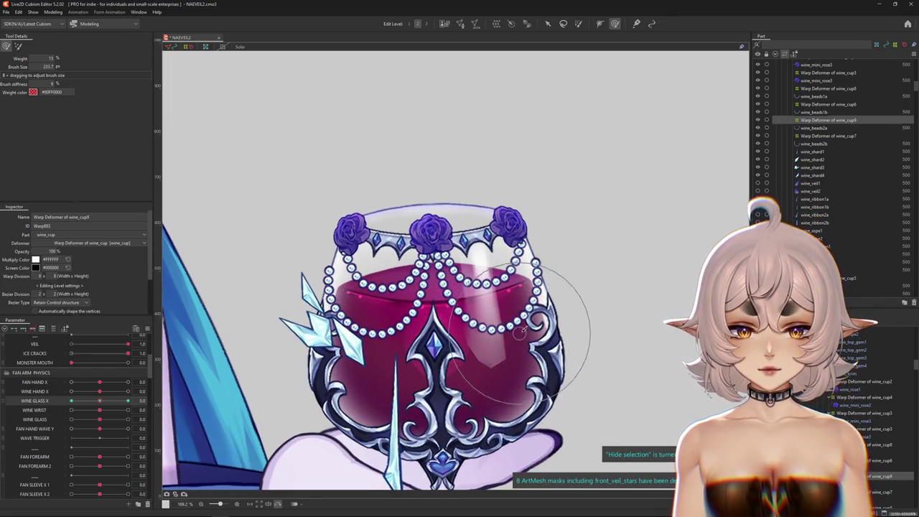
pyautogui.moveTo(548, 306); pyautogui.dragTo(546, 254)
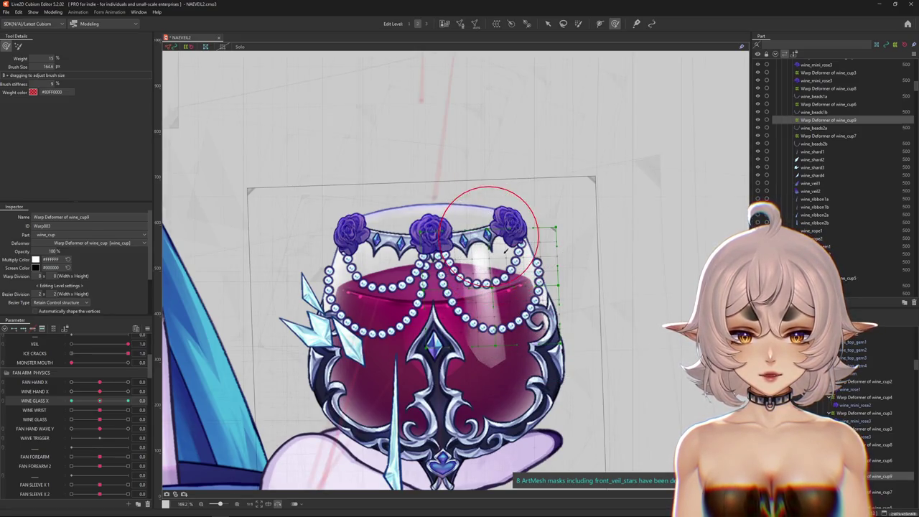
pyautogui.scroll(2, 507, 248)
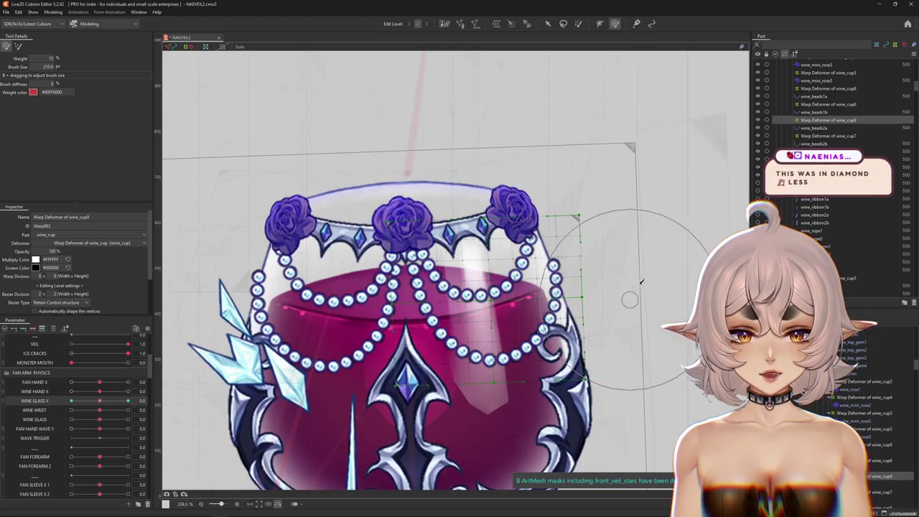
# - Push the glass artwork slightly right, then undo the last two warp changes
pyautogui.moveTo(431, 338); pyautogui.dragTo(431, 326)
pyautogui.moveTo(454, 330); pyautogui.dragTo(457, 329)
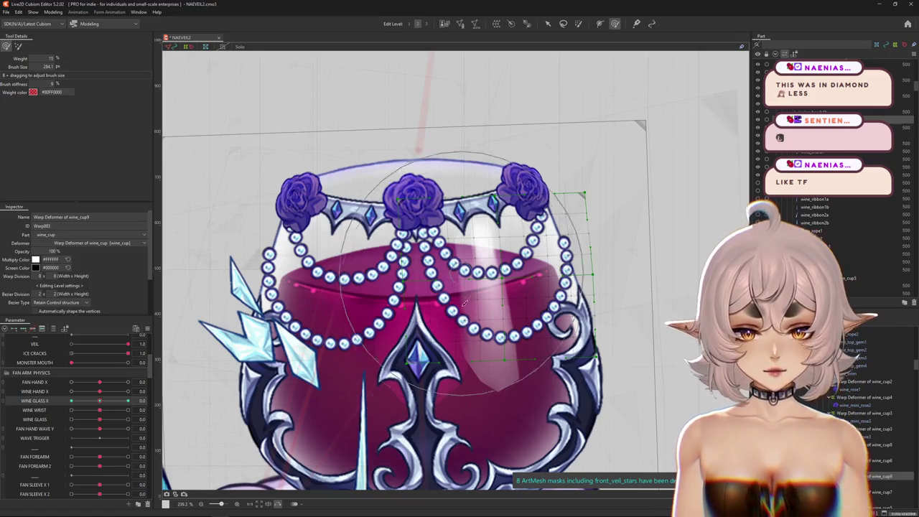
pyautogui.moveTo(378, 396); pyautogui.dragTo(372, 398)
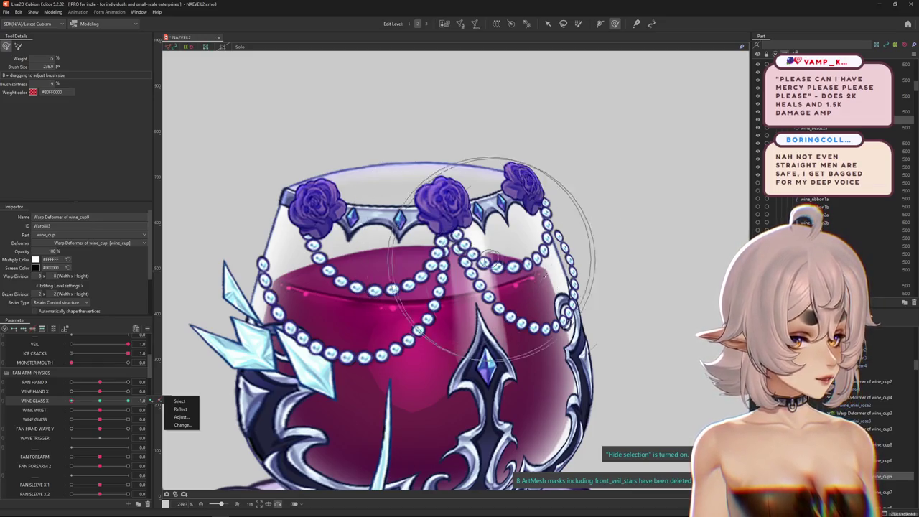
pyautogui.hotkey('ctrl', 'z')
pyautogui.hotkey('ctrl', 'z')
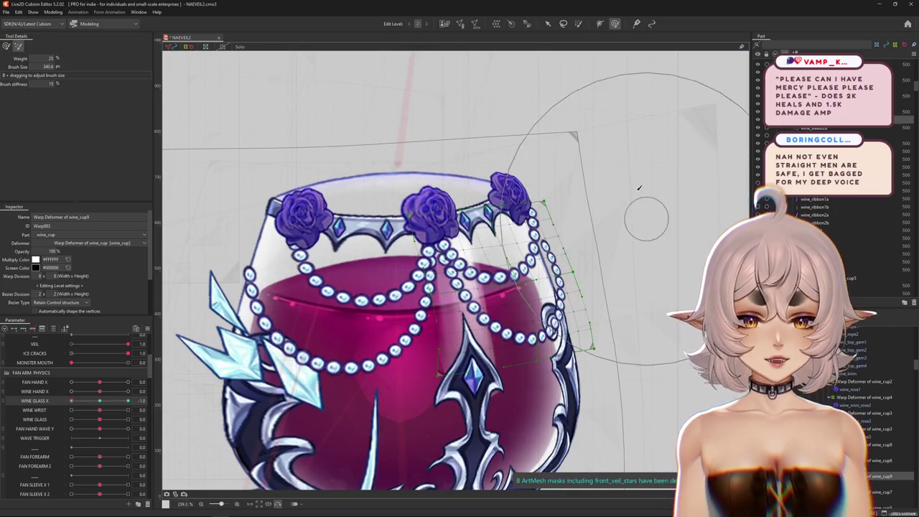
pyautogui.hotkey('ctrl', 'z')
# - With the weighted brush, redo the warps and pull the right-side pearl strands outward
pyautogui.click(5, 46)
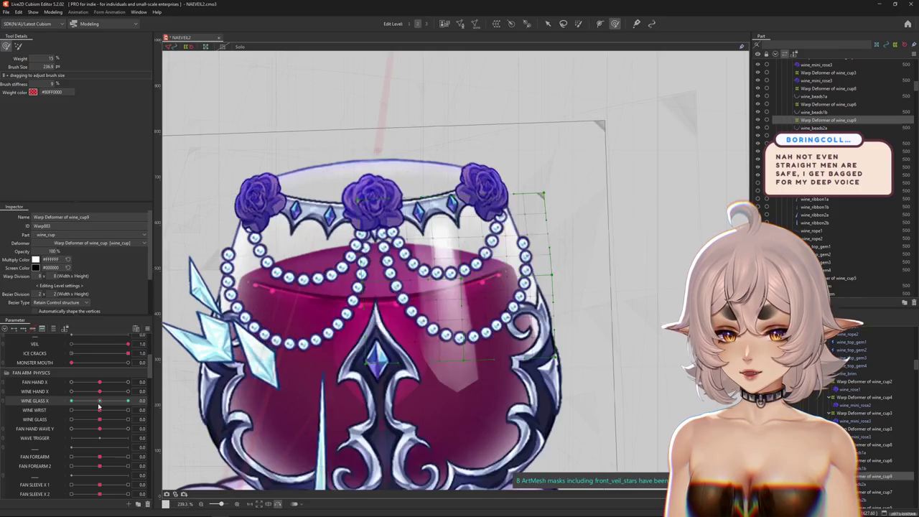
pyautogui.moveTo(407, 271); pyautogui.dragTo(455, 323)
pyautogui.hotkey('ctrl', 'y')
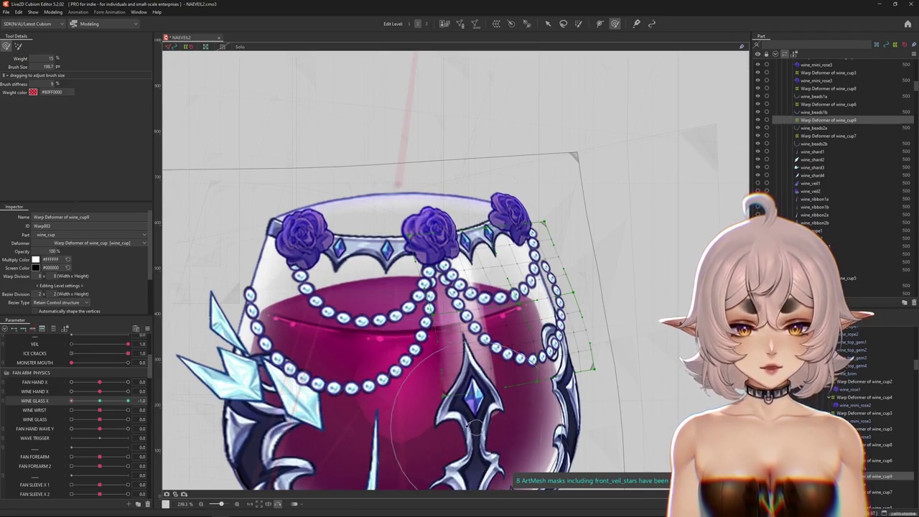
pyautogui.hotkey('ctrl', 'y')
pyautogui.moveTo(467, 420); pyautogui.dragTo(503, 290)
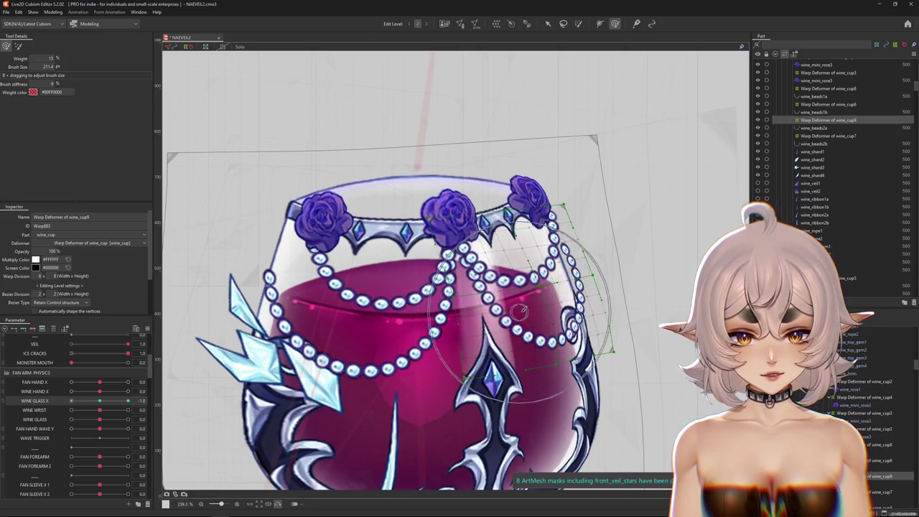
pyautogui.moveTo(496, 291)
pyautogui.mouseDown()
pyautogui.moveTo(596, 355)
pyautogui.moveTo(630, 229)
pyautogui.mouseUp()
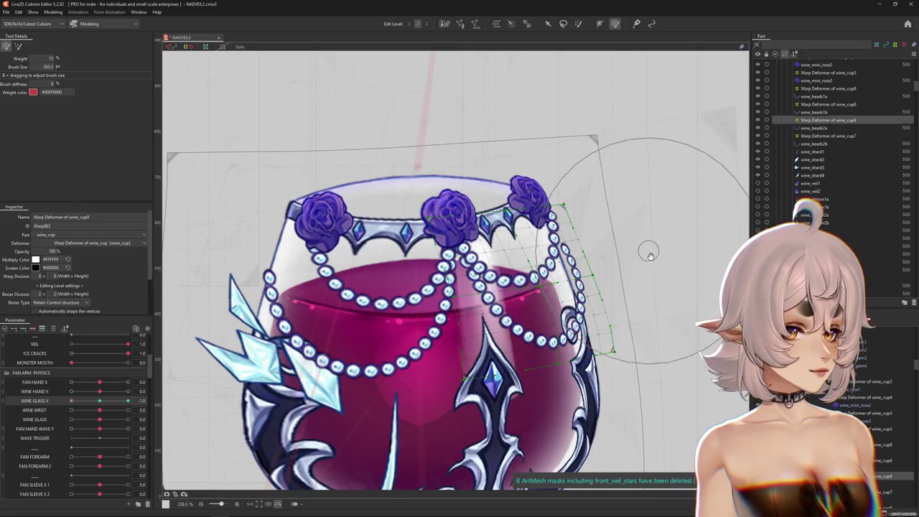
pyautogui.hotkey('ctrl', 'z')
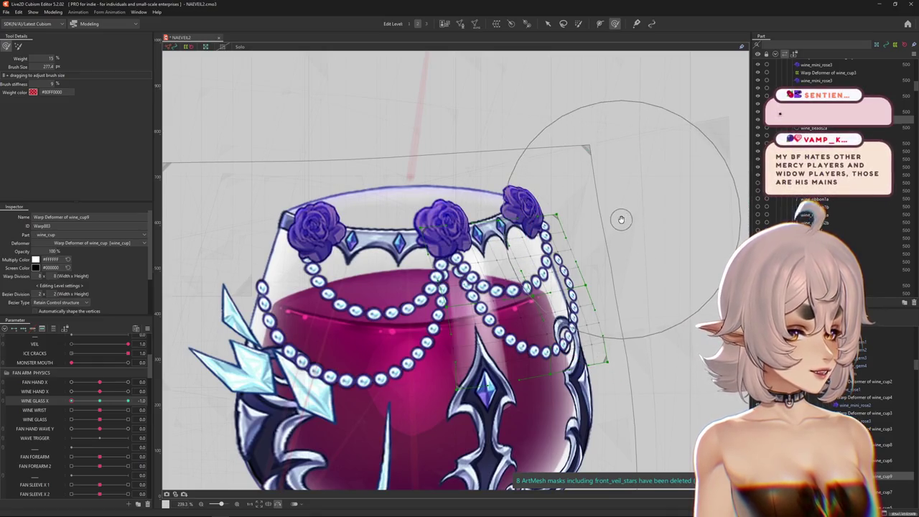
pyautogui.hotkey('ctrl', 'y')
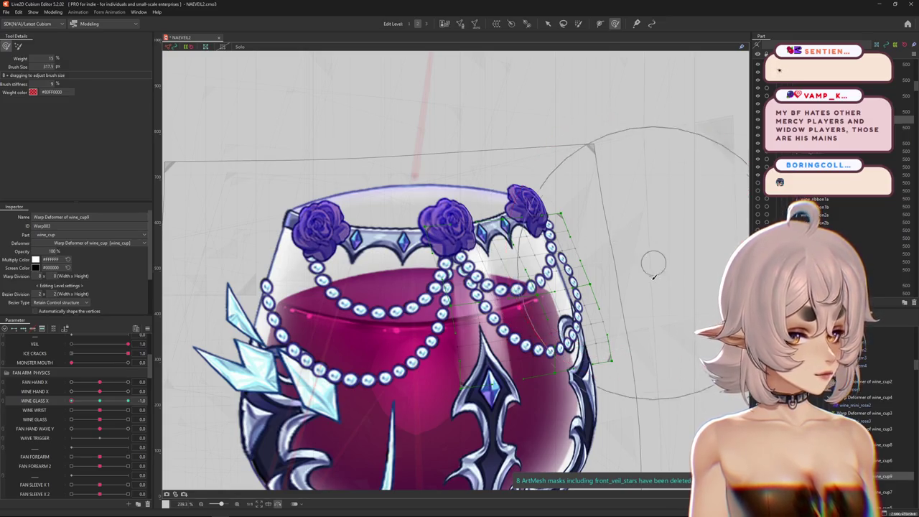
# - Enlarge the brush over the pearls, check with the grid hidden, and toggle brush modes
pyautogui.moveTo(604, 234)
pyautogui.mouseDown()
pyautogui.moveTo(710, 284)
pyautogui.moveTo(655, 314)
pyautogui.mouseUp()
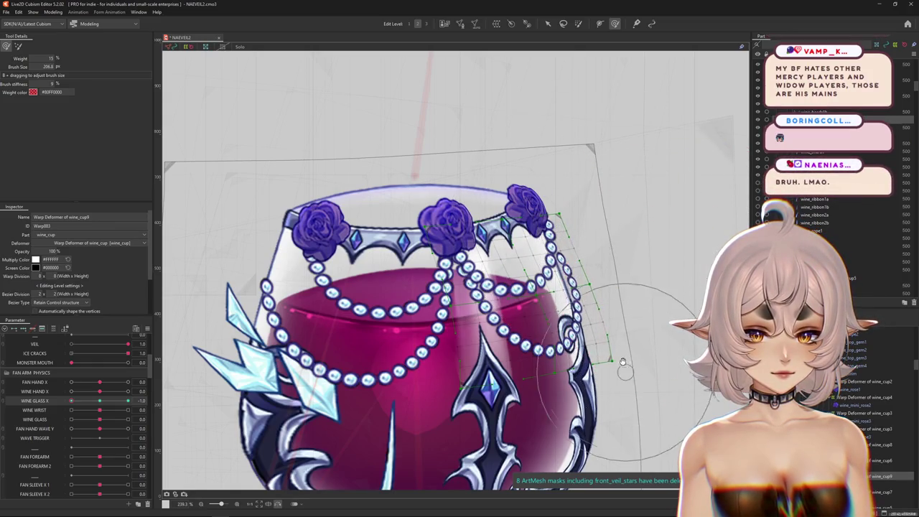
pyautogui.moveTo(595, 271)
pyautogui.mouseDown()
pyautogui.moveTo(582, 201)
pyautogui.moveTo(623, 264)
pyautogui.mouseUp()
pyautogui.hotkey('ctrl', 'h')
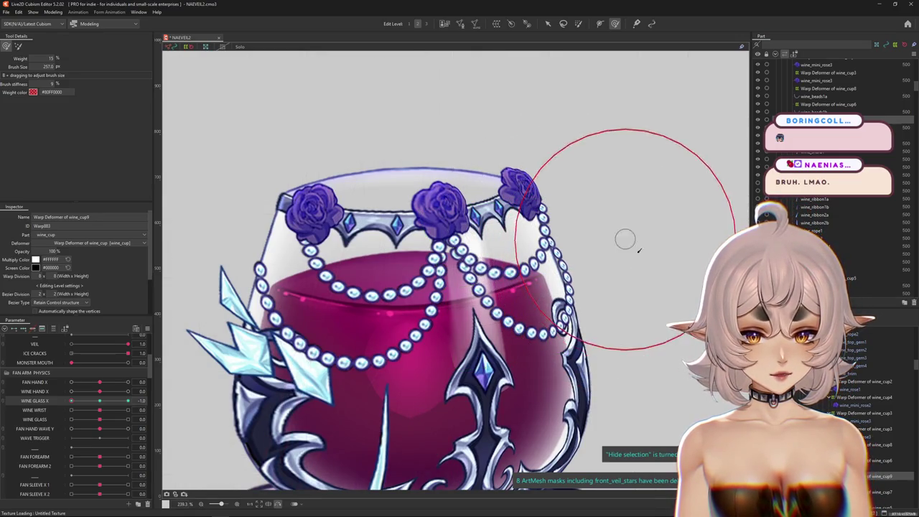
pyautogui.hotkey('ctrl', 'h')
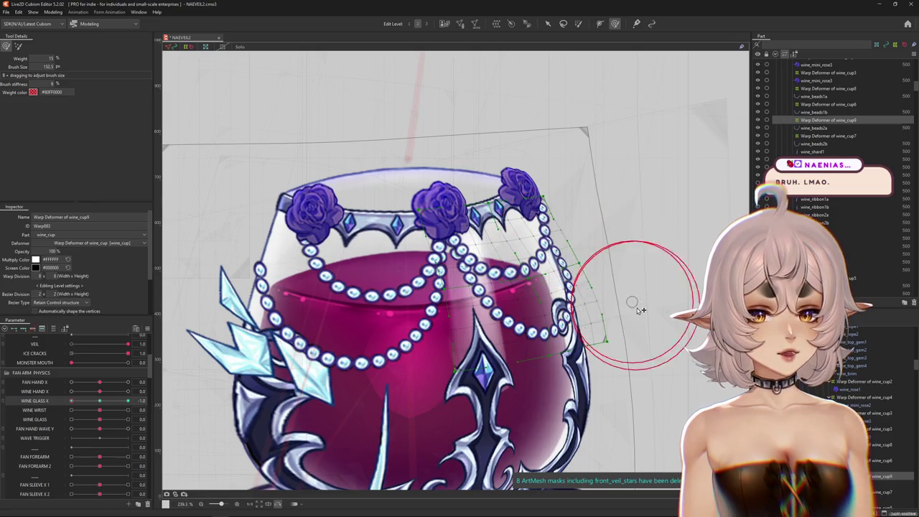
pyautogui.moveTo(622, 242)
pyautogui.mouseDown()
pyautogui.moveTo(660, 273)
pyautogui.moveTo(568, 236)
pyautogui.mouseUp()
pyautogui.click(18, 45)
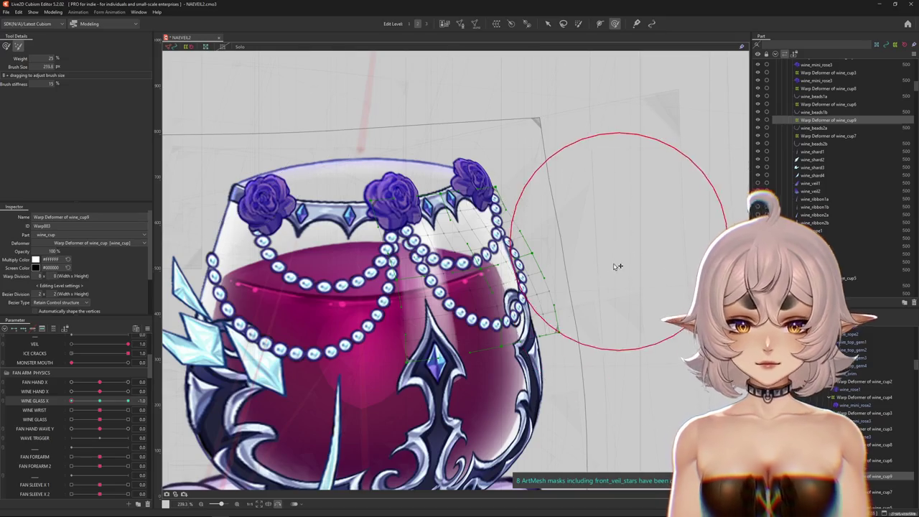
pyautogui.moveTo(615, 261); pyautogui.dragTo(652, 261)
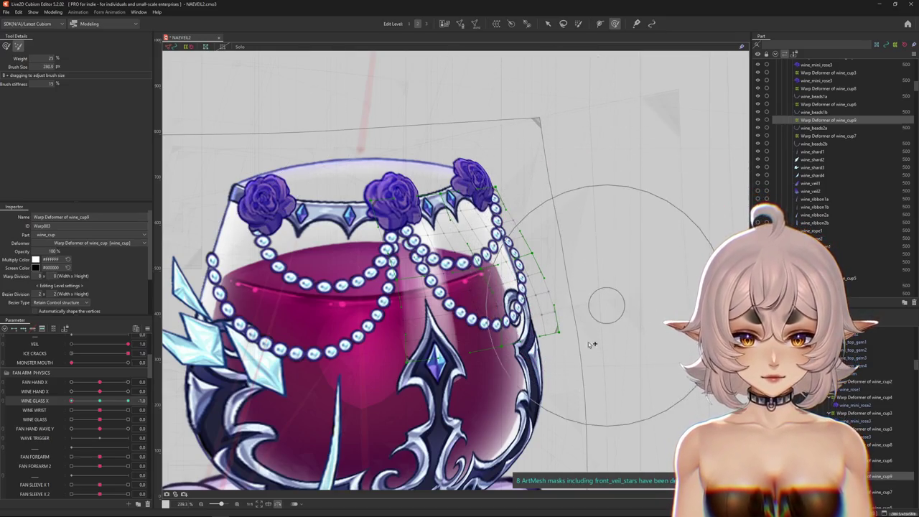
pyautogui.click(6, 45)
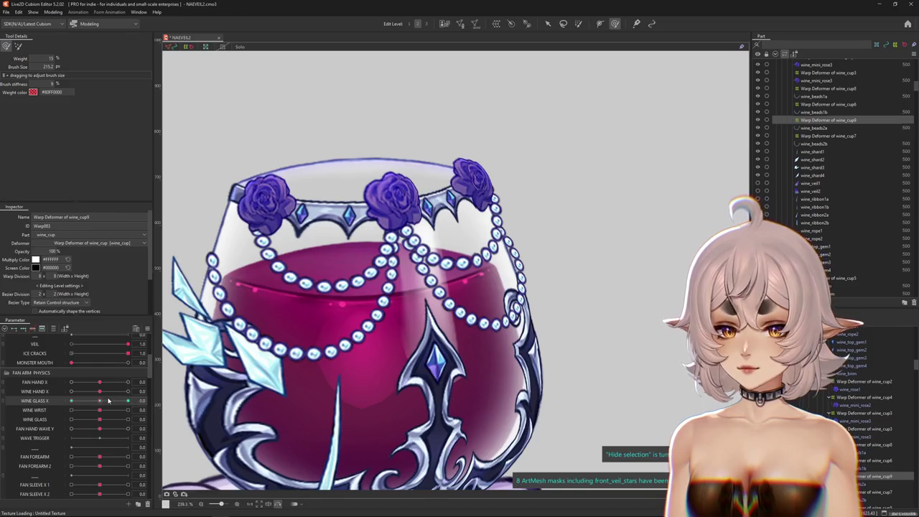
# - Resize the deform brush over the glass centre to brush the tilted rim
pyautogui.moveTo(418, 231); pyautogui.dragTo(388, 287)
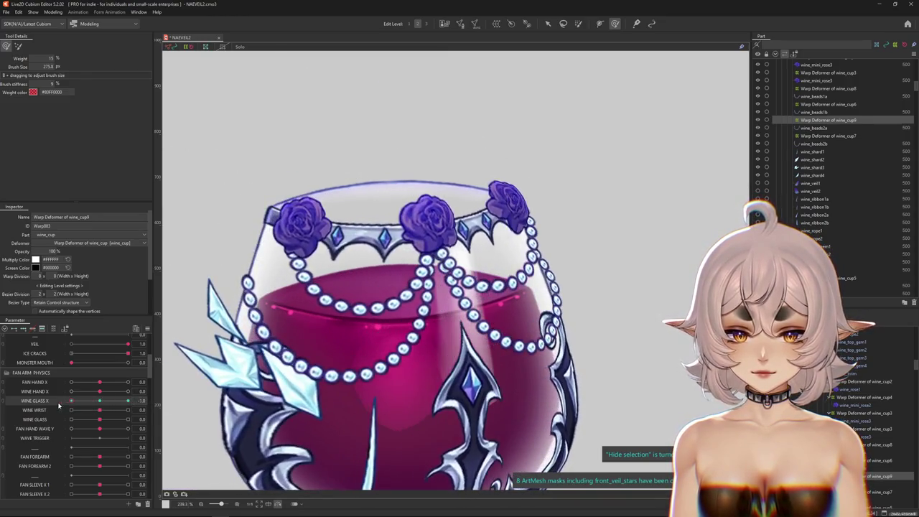
pyautogui.moveTo(205, 82)
pyautogui.mouseDown()
pyautogui.moveTo(435, 310)
pyautogui.moveTo(401, 304)
pyautogui.mouseUp()
pyautogui.moveTo(467, 303); pyautogui.dragTo(456, 293)
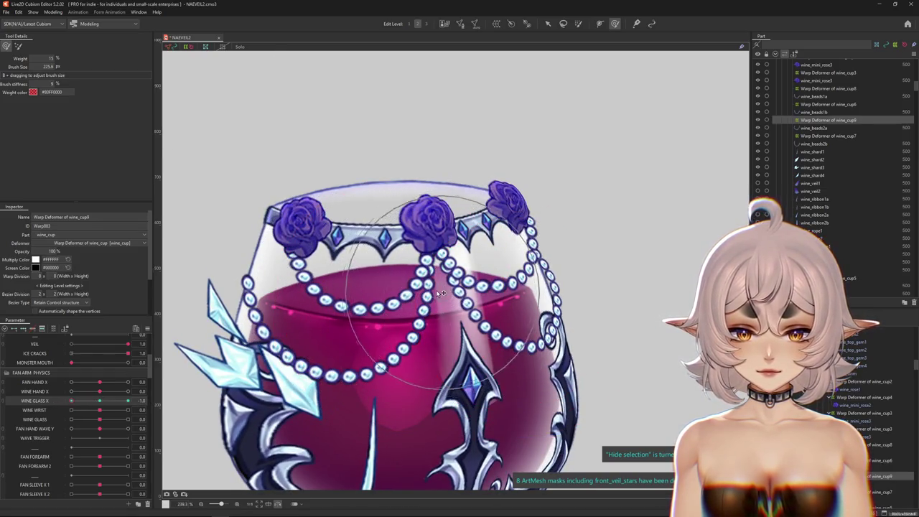
pyautogui.scroll(-5, 419, 296)
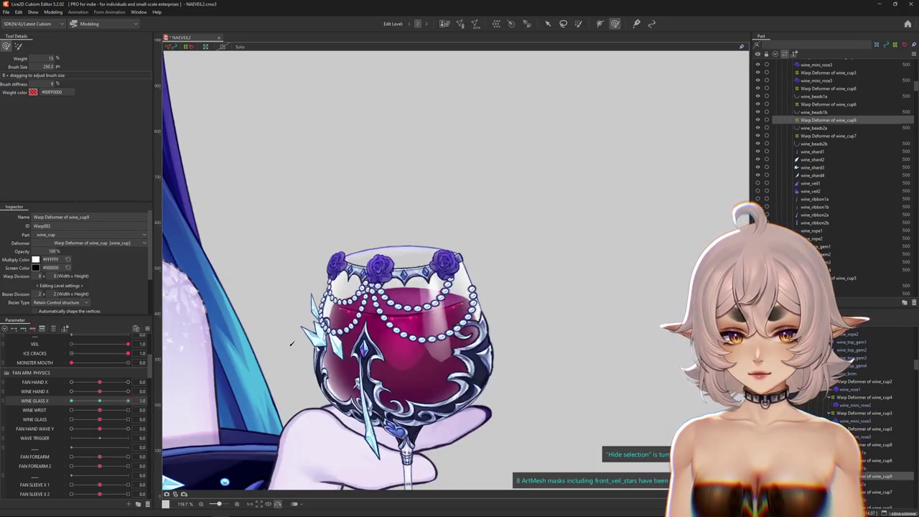
# - Switch brush mode and resize the deform brush over the wine_cup9 glass
pyautogui.scroll(3, 338, 327)
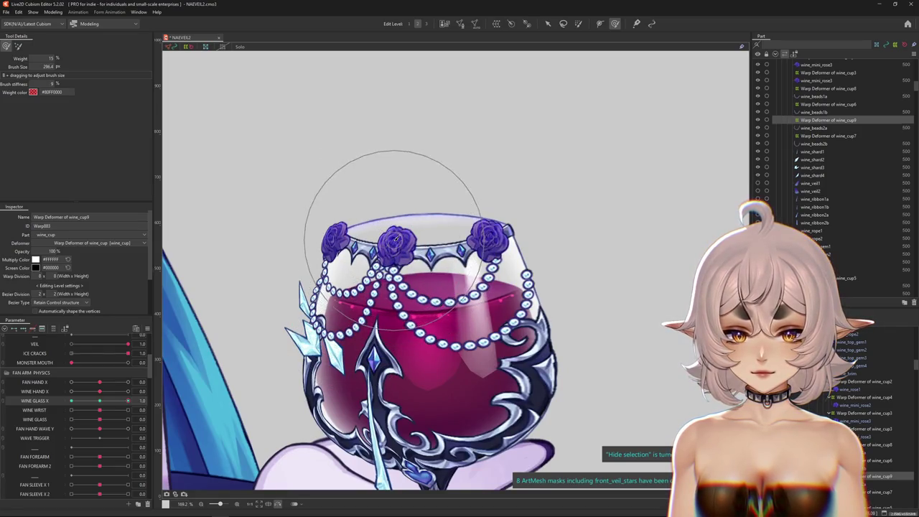
pyautogui.moveTo(397, 239); pyautogui.dragTo(294, 233)
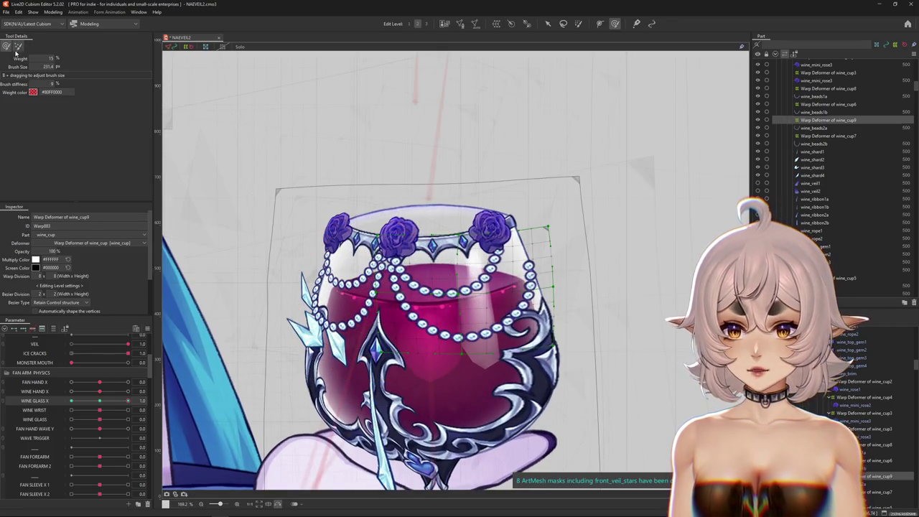
pyautogui.click(18, 46)
pyautogui.scroll(3, 351, 245)
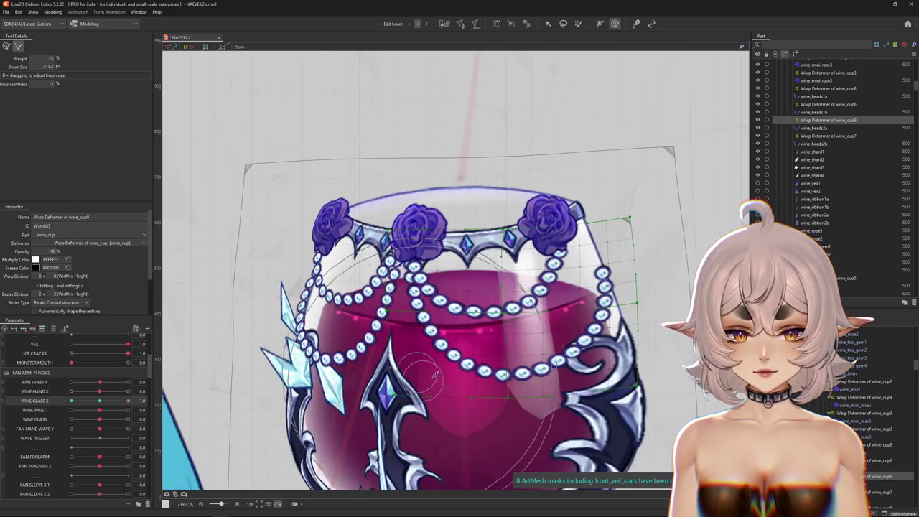
pyautogui.moveTo(436, 377); pyautogui.dragTo(343, 271)
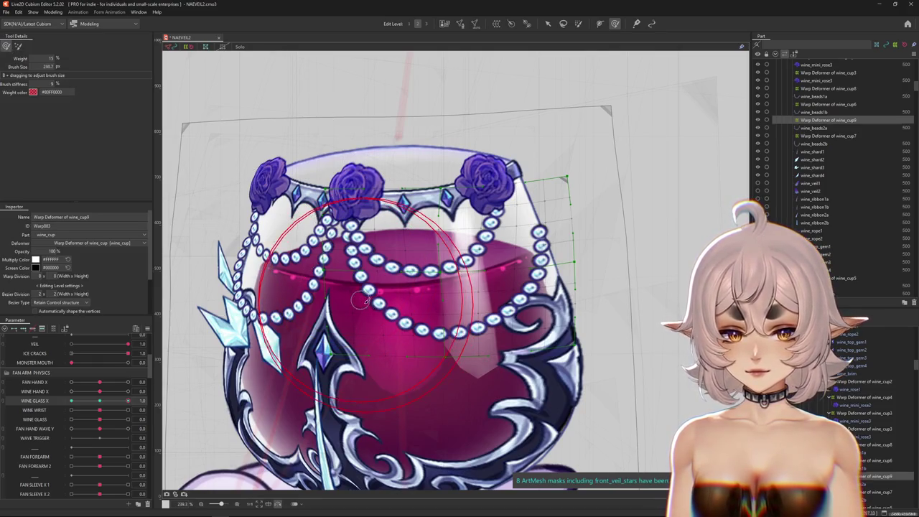
pyautogui.moveTo(390, 317)
pyautogui.mouseDown()
pyautogui.moveTo(468, 343)
pyautogui.moveTo(462, 240)
pyautogui.moveTo(467, 291)
pyautogui.mouseUp()
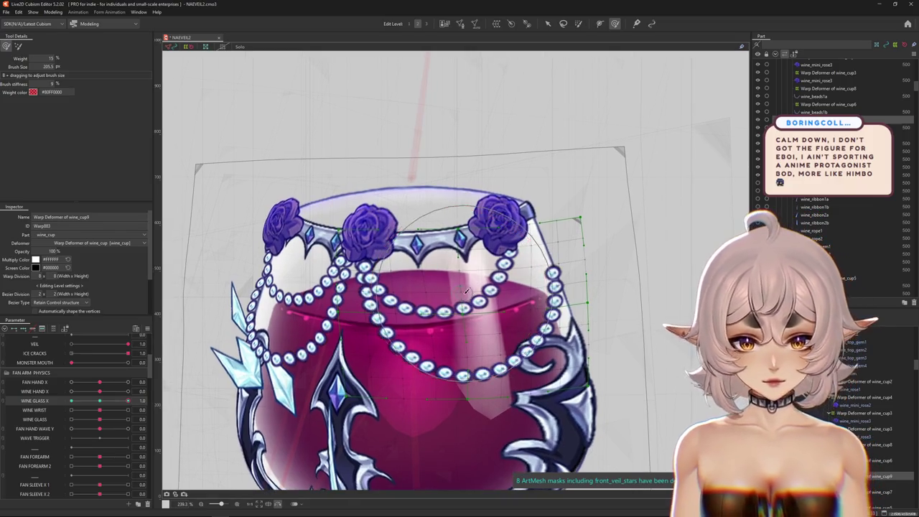
pyautogui.moveTo(457, 346)
pyautogui.mouseDown()
pyautogui.moveTo(332, 251)
pyautogui.moveTo(418, 373)
pyautogui.mouseUp()
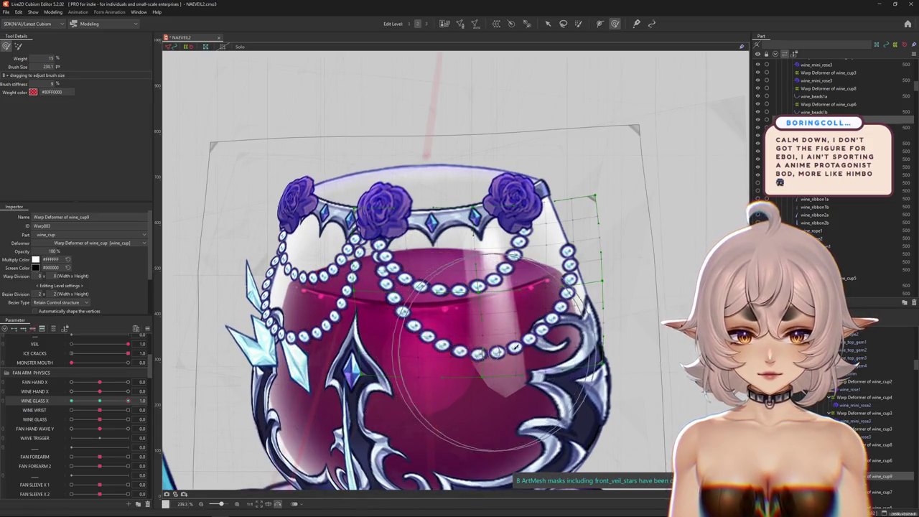
# - Brush near the glass rim with varied brush sizes, then preview with the grid hidden
pyautogui.moveTo(471, 195); pyautogui.dragTo(517, 202)
pyautogui.moveTo(646, 219); pyautogui.dragTo(654, 224)
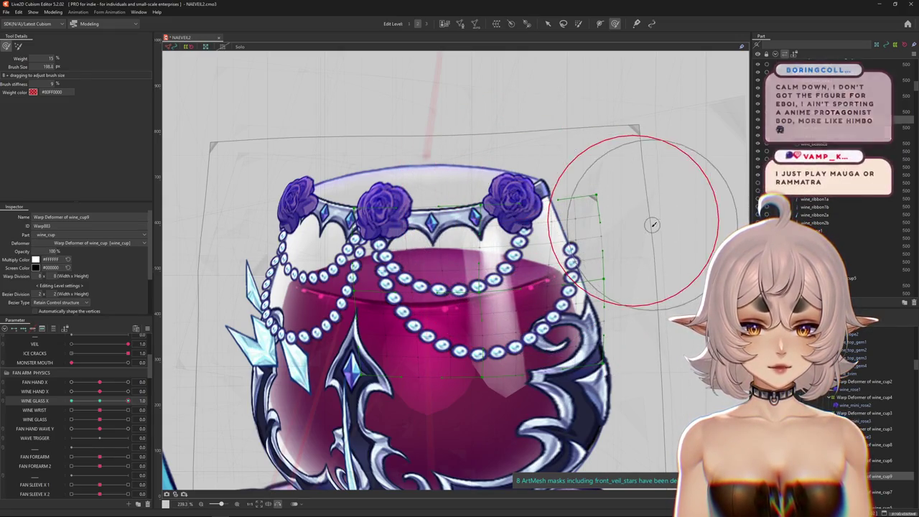
pyautogui.moveTo(534, 139)
pyautogui.mouseDown()
pyautogui.moveTo(531, 170)
pyautogui.moveTo(572, 216)
pyautogui.mouseUp()
pyautogui.moveTo(572, 328); pyautogui.dragTo(572, 284)
pyautogui.hotkey('ctrl', 'h')
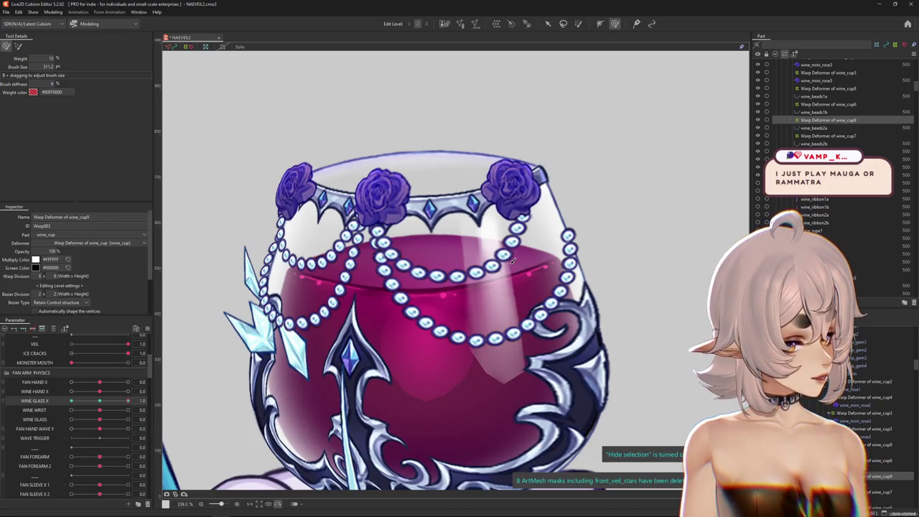
pyautogui.scroll(-2, 513, 261)
# - At Wine Glass X 1.0, reshape the glass's right side and check it with the grid hidden
pyautogui.moveTo(99, 402); pyautogui.dragTo(128, 401)
pyautogui.moveTo(417, 237)
pyautogui.mouseDown()
pyautogui.moveTo(465, 338)
pyautogui.moveTo(453, 350)
pyautogui.mouseUp()
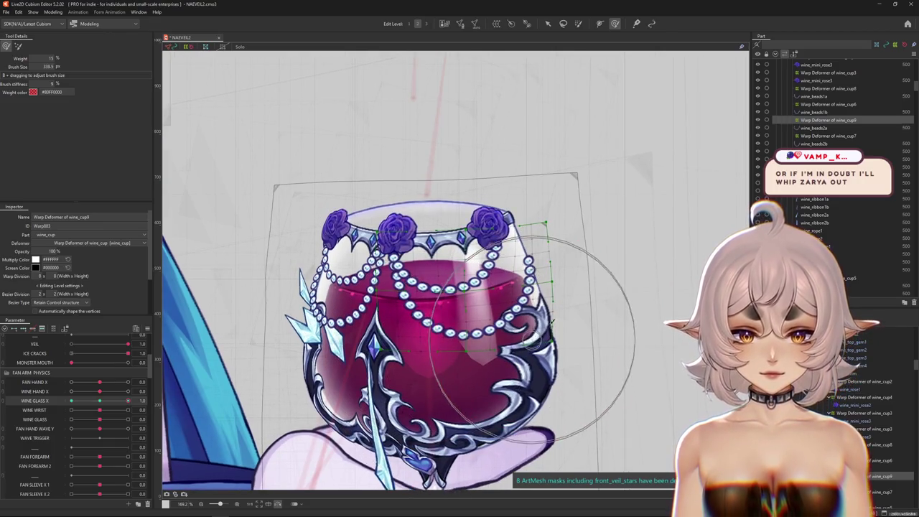
pyautogui.moveTo(552, 245); pyautogui.dragTo(514, 322)
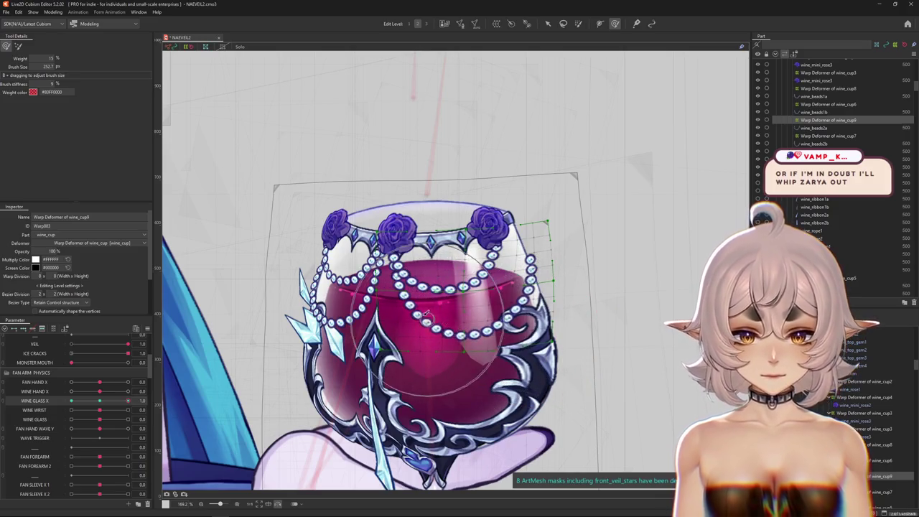
pyautogui.hotkey('ctrl', 'h')
pyautogui.click(426, 24)
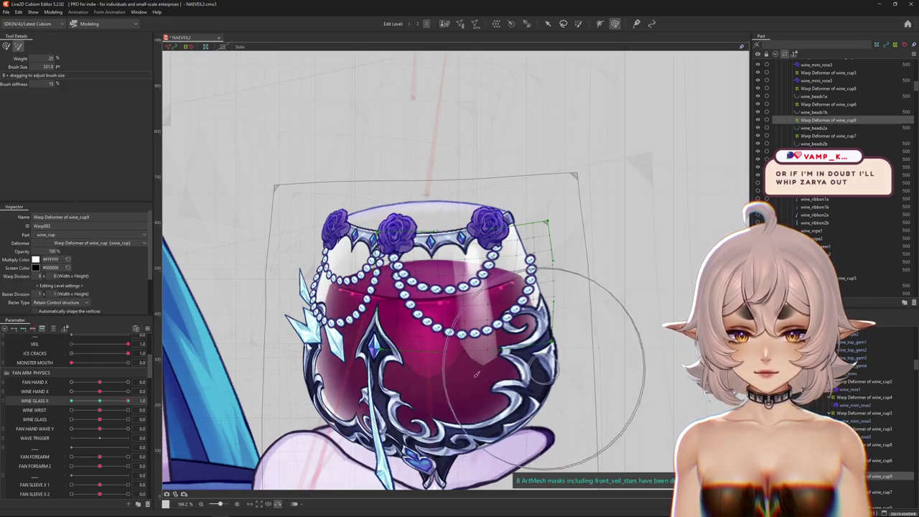
# - Reshape the glass's right side on wine_cup9 at the new edit level
pyautogui.hotkey('ctrl', 'h')
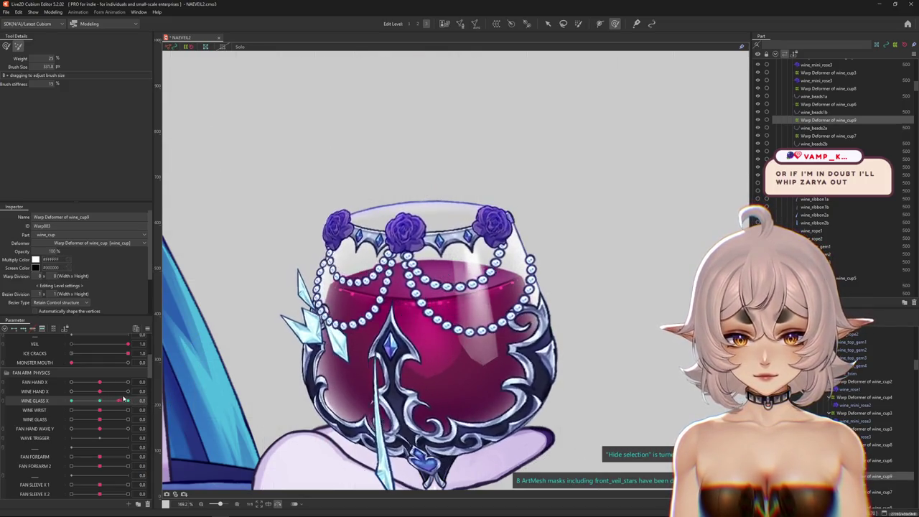
pyautogui.moveTo(283, 144)
pyautogui.mouseDown()
pyautogui.moveTo(360, 264)
pyautogui.moveTo(382, 236)
pyautogui.mouseUp()
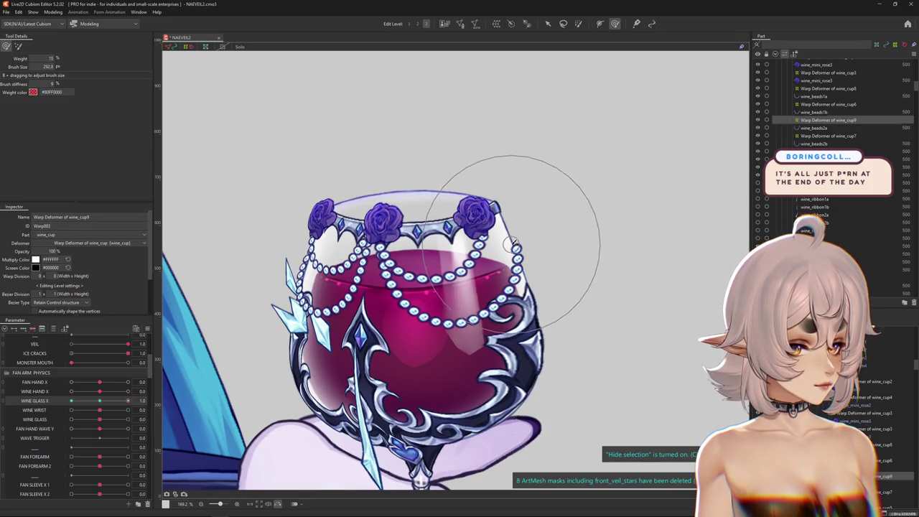
pyautogui.scroll(3, 515, 244)
pyautogui.moveTo(565, 252); pyautogui.dragTo(467, 241)
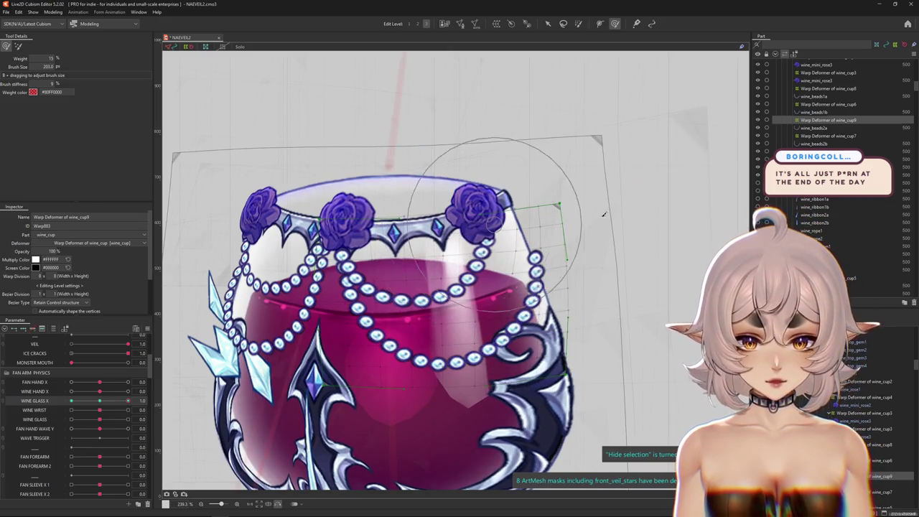
pyautogui.moveTo(584, 271); pyautogui.dragTo(564, 248)
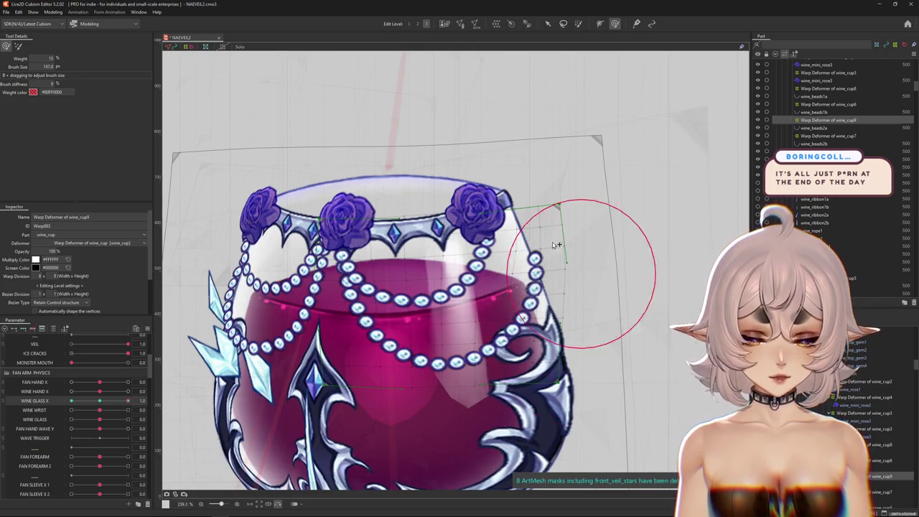
pyautogui.moveTo(524, 225)
pyautogui.mouseDown()
pyautogui.moveTo(546, 238)
pyautogui.moveTo(533, 223)
pyautogui.mouseUp()
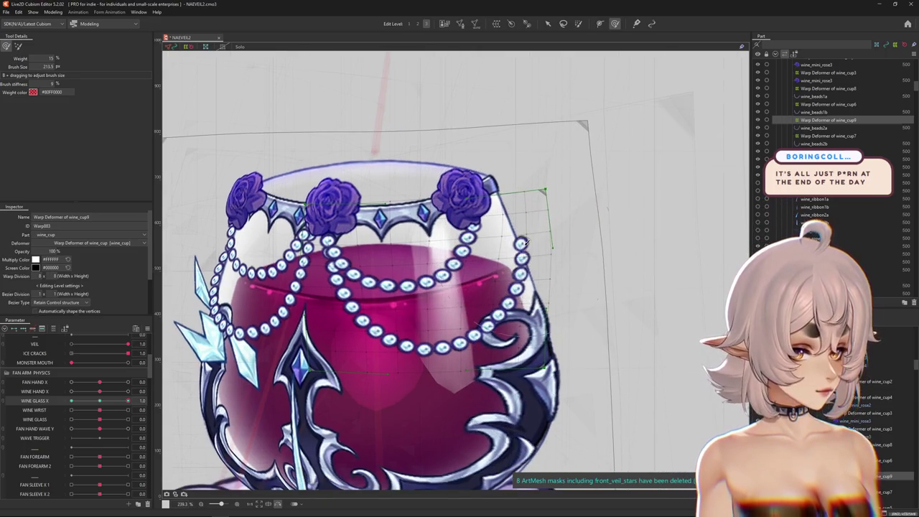
# - Toggle the deformer grid to preview and push the wine cup up and right
pyautogui.hotkey('ctrl', 'h')
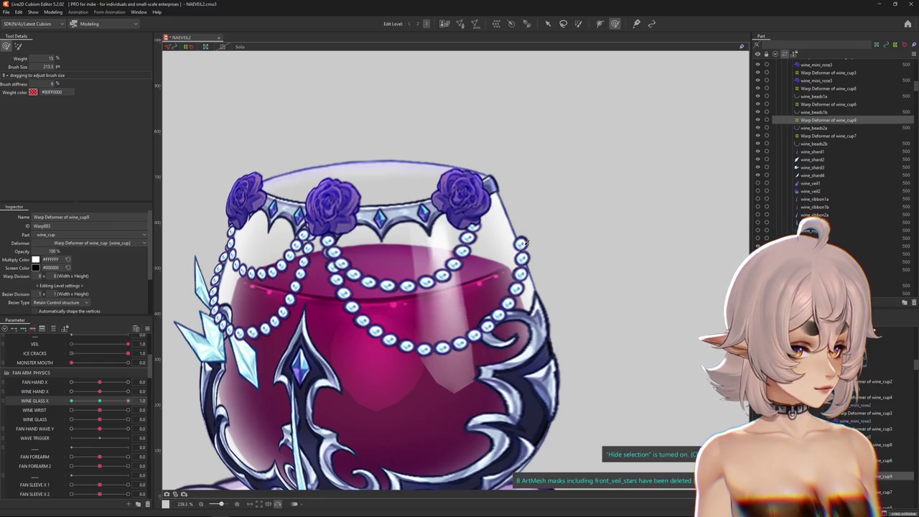
pyautogui.moveTo(531, 234); pyautogui.dragTo(575, 287)
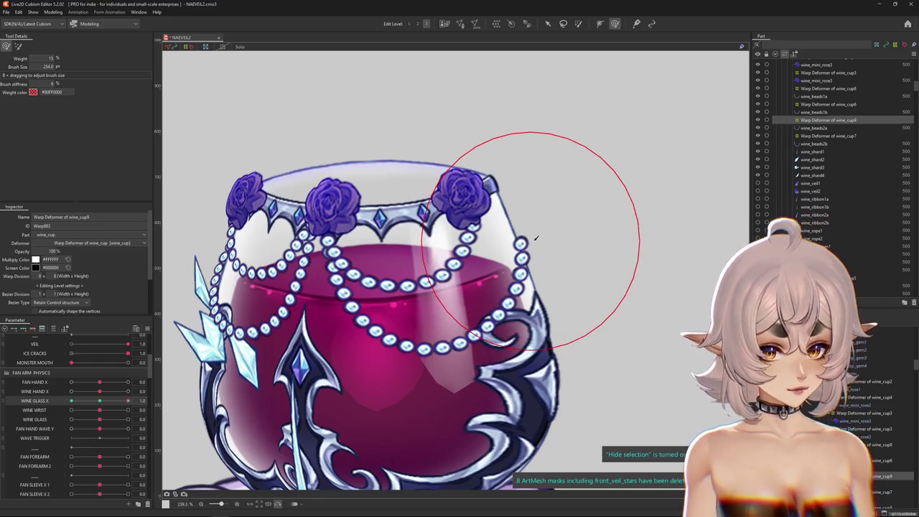
pyautogui.hotkey('ctrl', 'h')
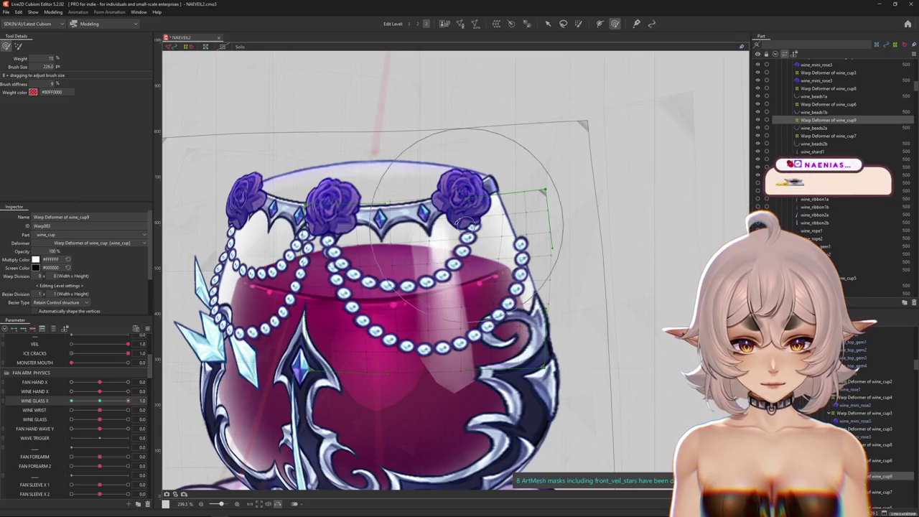
pyautogui.moveTo(585, 237)
pyautogui.mouseDown()
pyautogui.moveTo(546, 209)
pyautogui.moveTo(574, 244)
pyautogui.mouseUp()
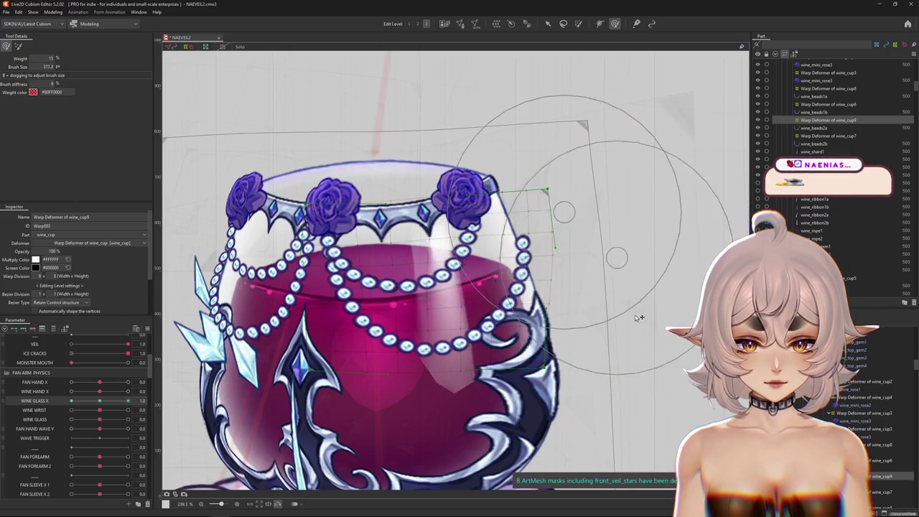
pyautogui.hotkey('ctrl', 'h')
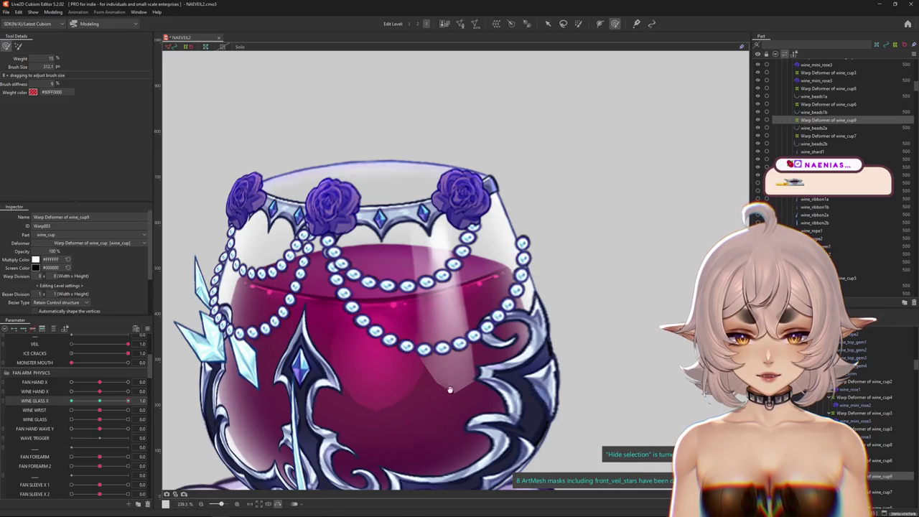
pyautogui.moveTo(448, 393); pyautogui.dragTo(455, 362)
pyautogui.hotkey('ctrl', 'h')
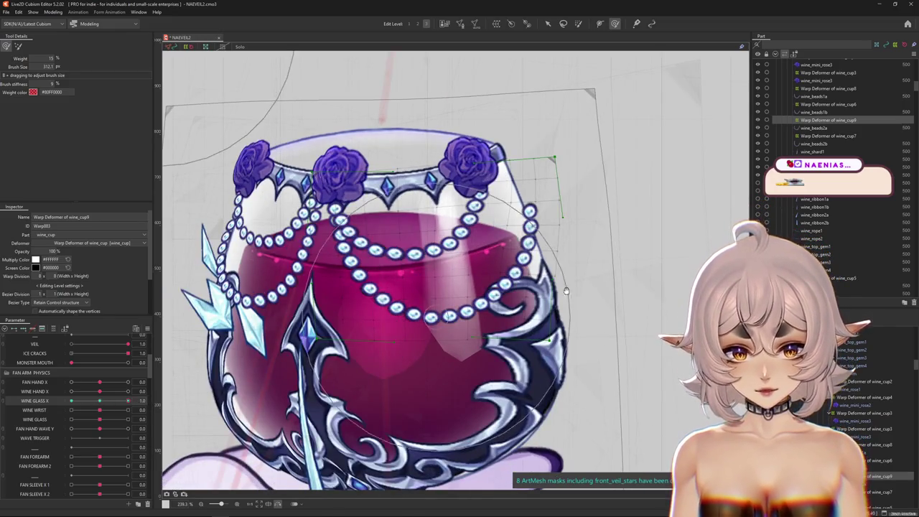
# - Undo and redo the cup shifts, then shrink the brush and preview the glass
pyautogui.hotkey('ctrl', 'z')
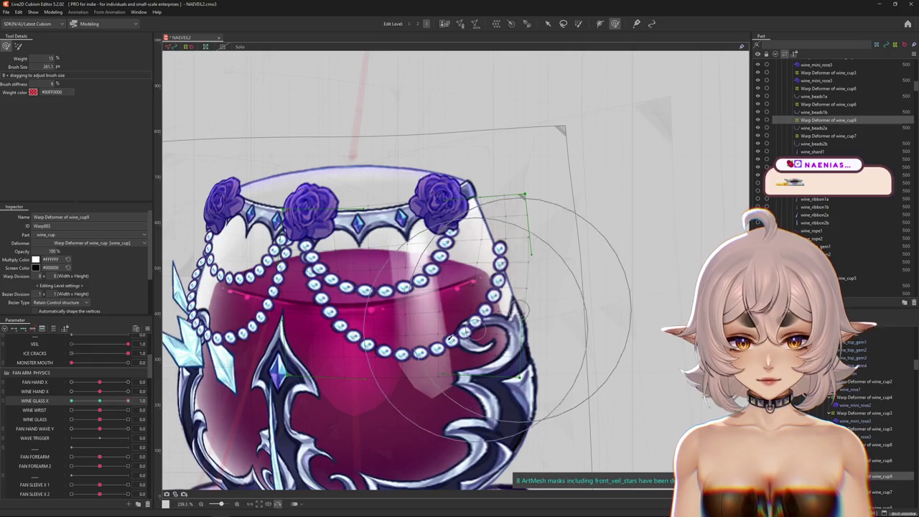
pyautogui.hotkey('ctrl', 'y')
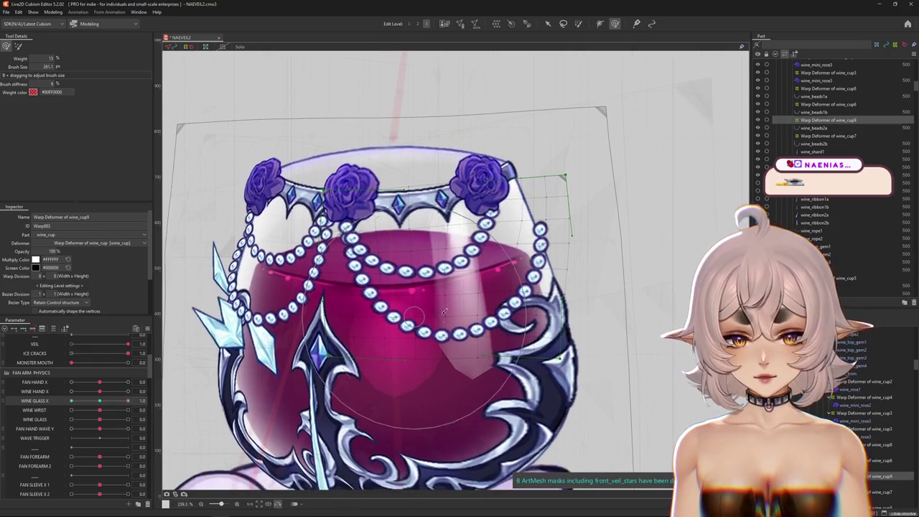
pyautogui.hotkey('ctrl', 'y')
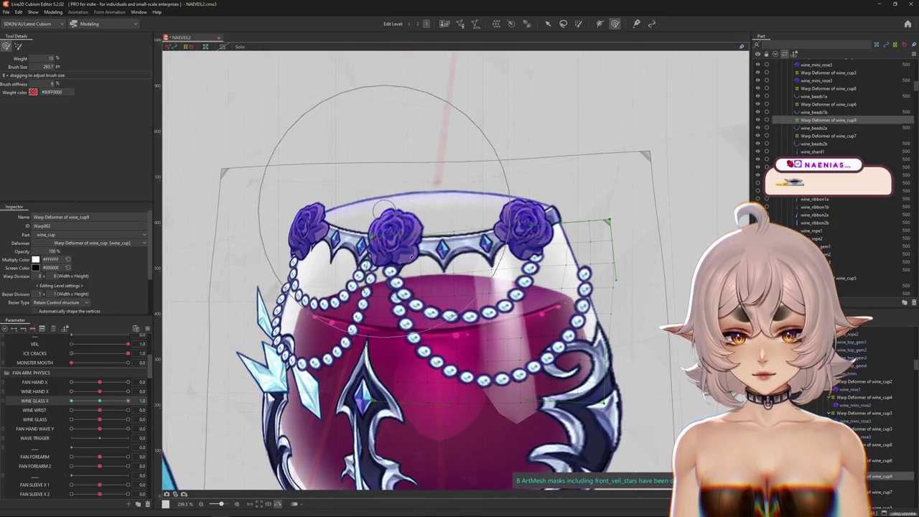
pyautogui.hotkey('ctrl', 'y')
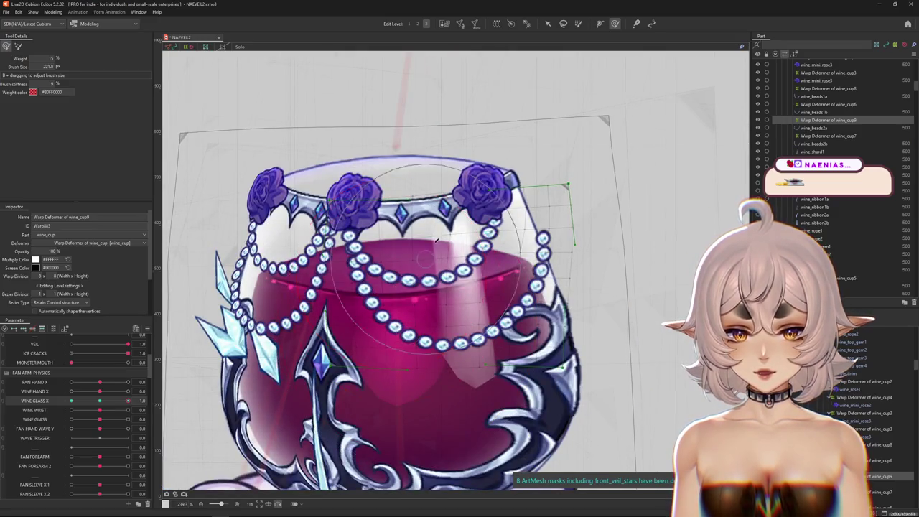
pyautogui.moveTo(406, 334); pyautogui.dragTo(421, 247)
pyautogui.scroll(-2, 493, 302)
pyautogui.hotkey('ctrl', 'h')
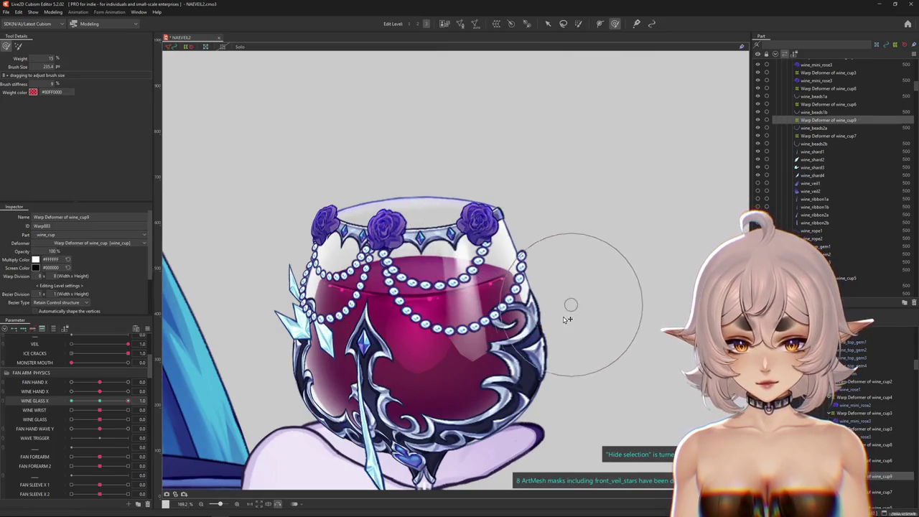
# - Recentre on the cup and enlarge the deform brush to 376.1 px
pyautogui.moveTo(538, 351)
pyautogui.mouseDown()
pyautogui.moveTo(499, 361)
pyautogui.moveTo(479, 257)
pyautogui.mouseUp()
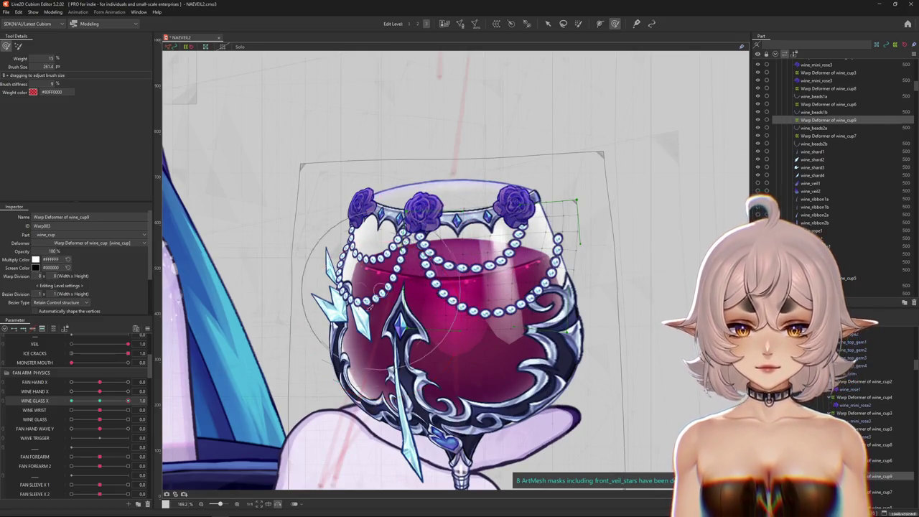
pyautogui.moveTo(426, 367); pyautogui.dragTo(344, 351)
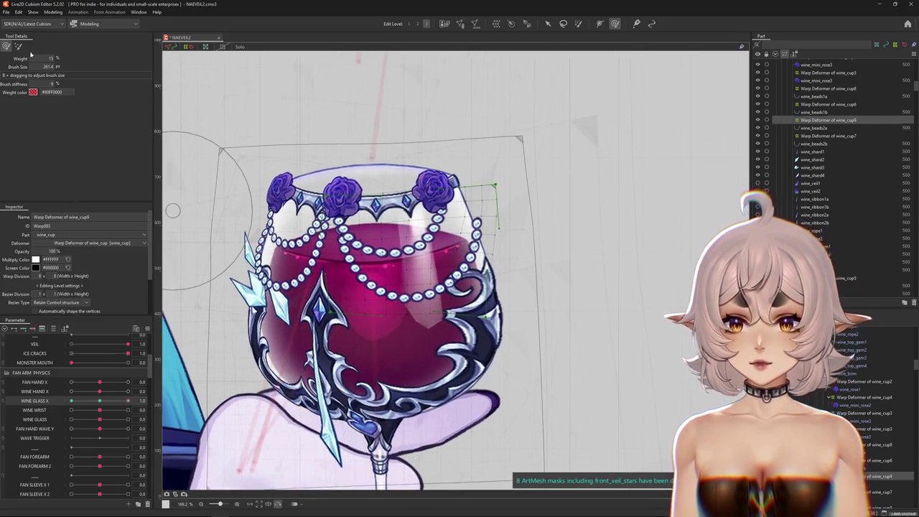
pyautogui.moveTo(482, 310); pyautogui.dragTo(438, 319)
pyautogui.moveTo(376, 42); pyautogui.dragTo(425, 62)
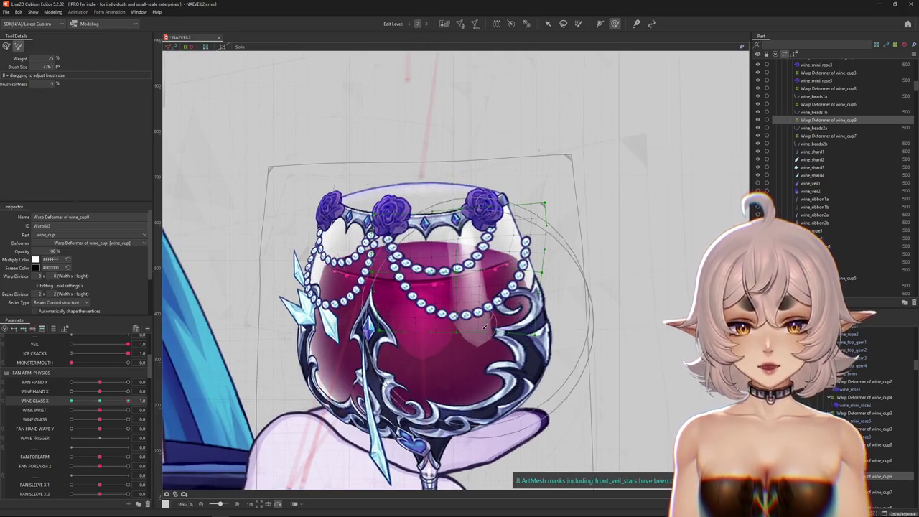
pyautogui.moveTo(485, 327)
pyautogui.mouseDown()
pyautogui.moveTo(413, 328)
pyautogui.moveTo(200, 231)
pyautogui.mouseUp()
pyautogui.moveTo(388, 362); pyautogui.dragTo(421, 364)
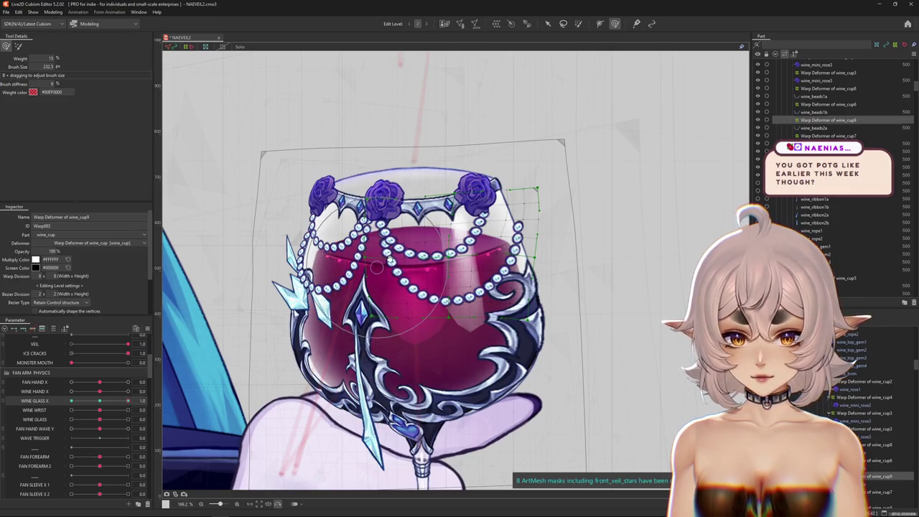
pyautogui.moveTo(376, 267)
pyautogui.mouseDown()
pyautogui.moveTo(411, 243)
pyautogui.moveTo(397, 238)
pyautogui.mouseUp()
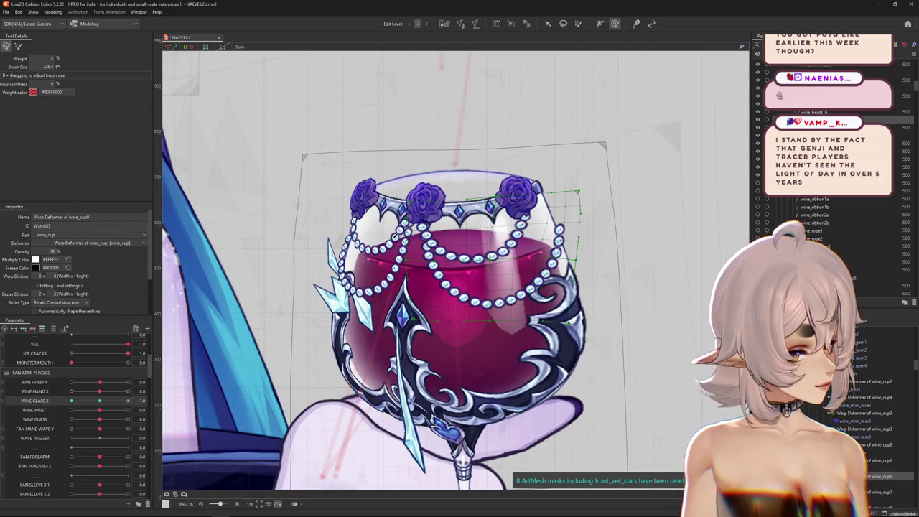
pyautogui.moveTo(395, 237)
pyautogui.mouseDown()
pyautogui.moveTo(407, 196)
pyautogui.moveTo(426, 289)
pyautogui.moveTo(466, 288)
pyautogui.moveTo(459, 302)
pyautogui.mouseUp()
pyautogui.hotkey('ctrl', 'h')
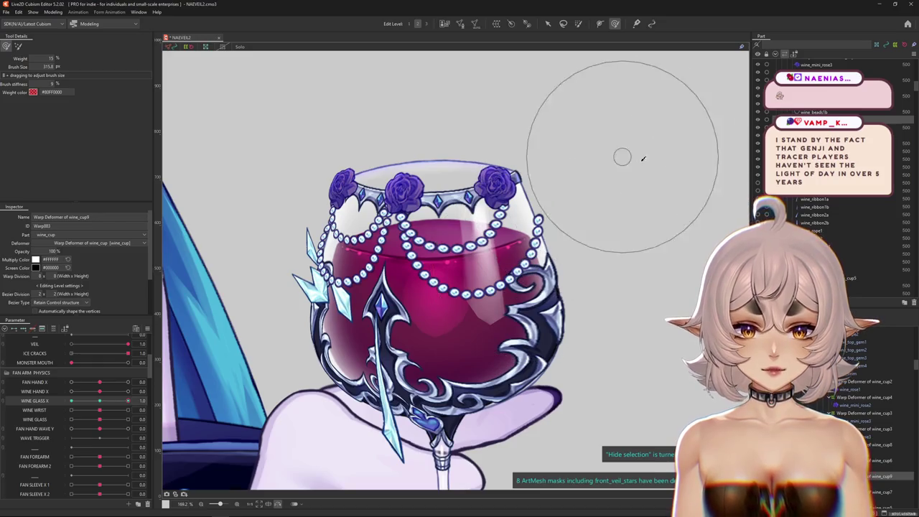
pyautogui.moveTo(580, 214); pyautogui.dragTo(528, 192)
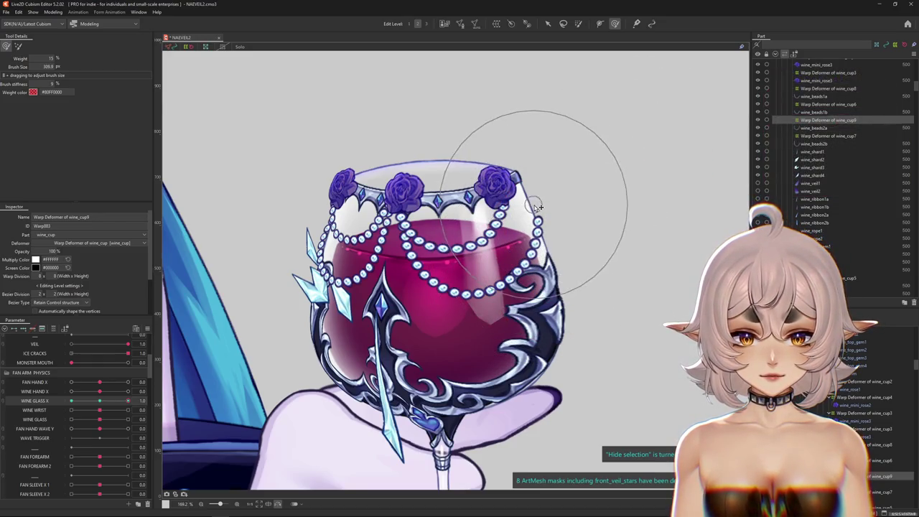
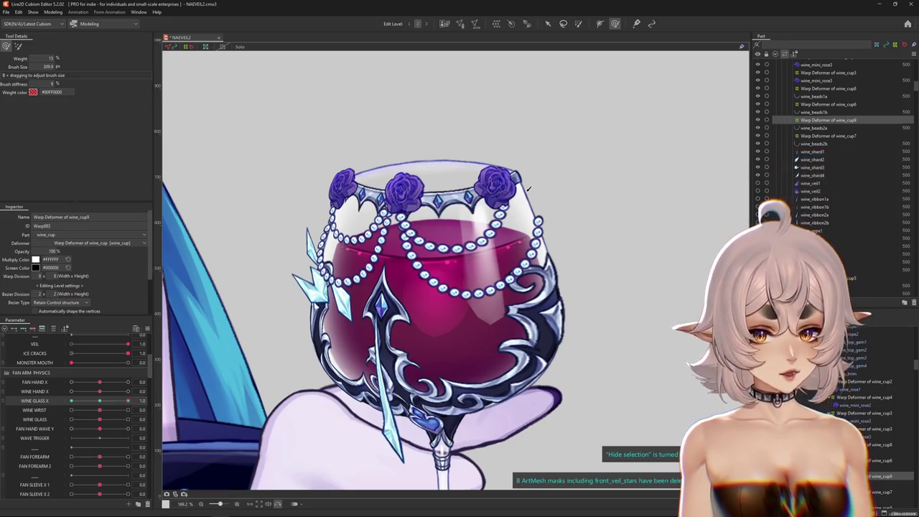
# - Sculpt the glass's upper right side with a resized warp brush, hiding the grid to preview
pyautogui.moveTo(529, 188); pyautogui.dragTo(508, 190)
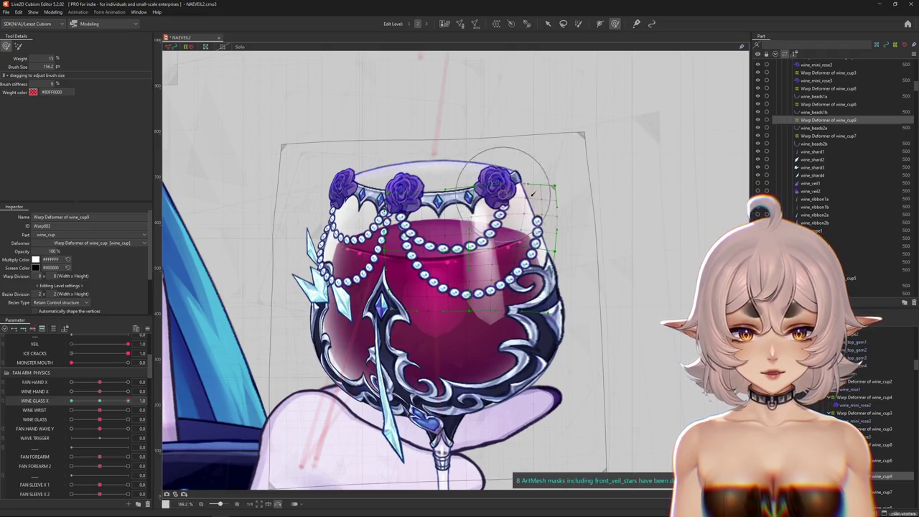
pyautogui.moveTo(522, 188); pyautogui.dragTo(545, 249)
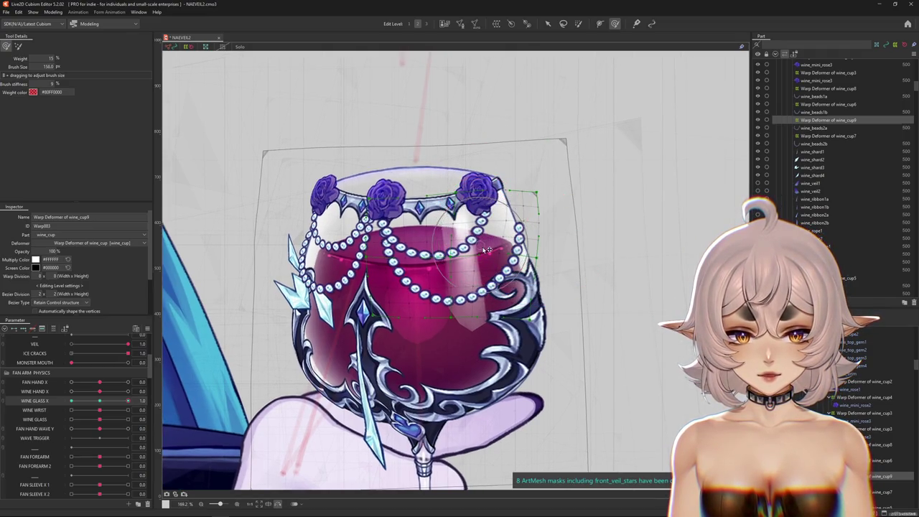
pyautogui.moveTo(474, 255); pyautogui.dragTo(533, 208)
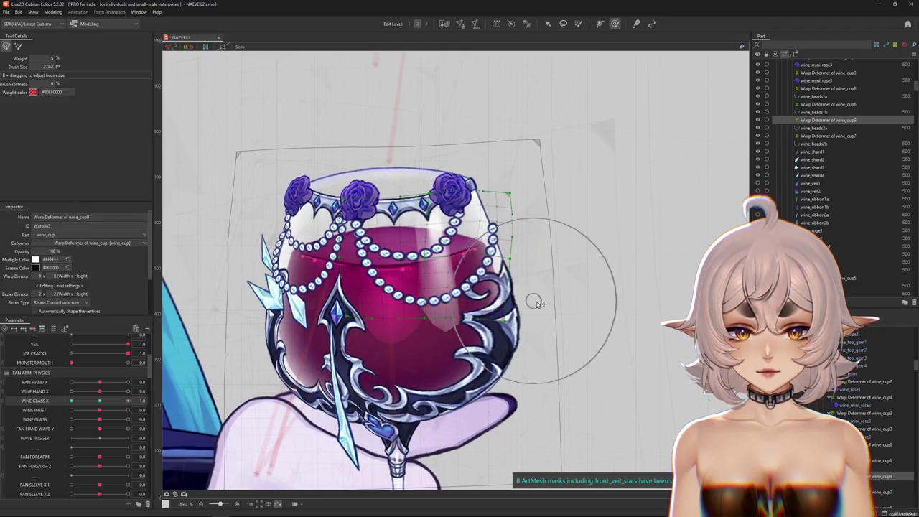
pyautogui.hotkey('ctrl', 'h')
pyautogui.moveTo(336, 321); pyautogui.dragTo(411, 256)
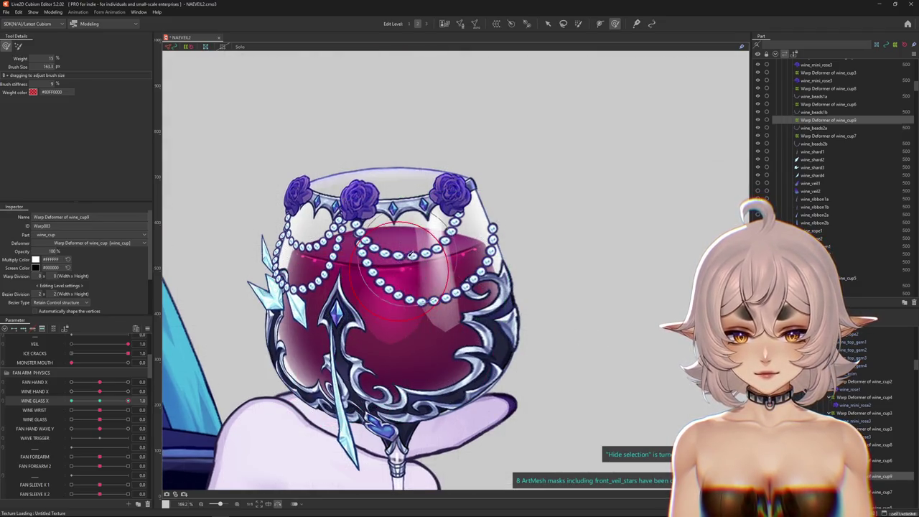
pyautogui.hotkey('ctrl', 'h')
pyautogui.scroll(2, 435, 256)
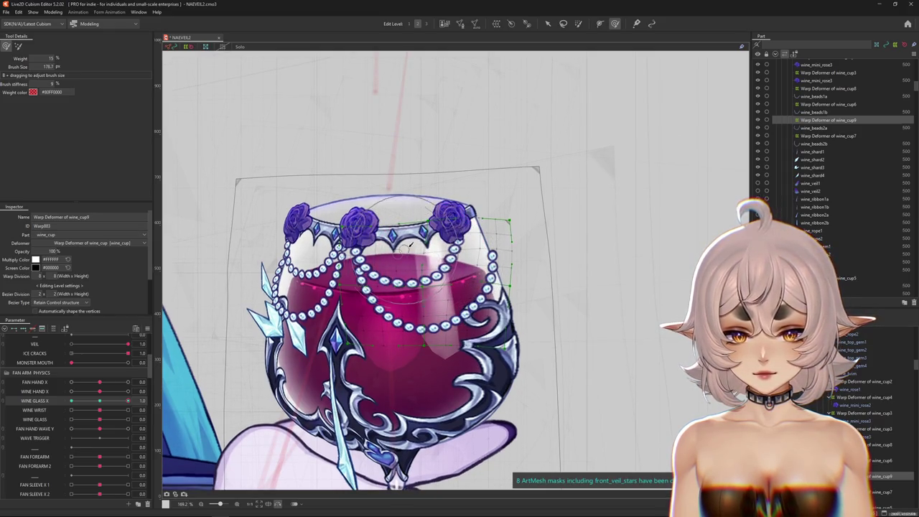
pyautogui.hotkey('ctrl', 'h')
# - Sweep WINE GLASS X to preview the tilt, then set it to -1.0
pyautogui.moveTo(128, 401)
pyautogui.mouseDown()
pyautogui.moveTo(117, 404)
pyautogui.moveTo(197, 327)
pyautogui.mouseUp()
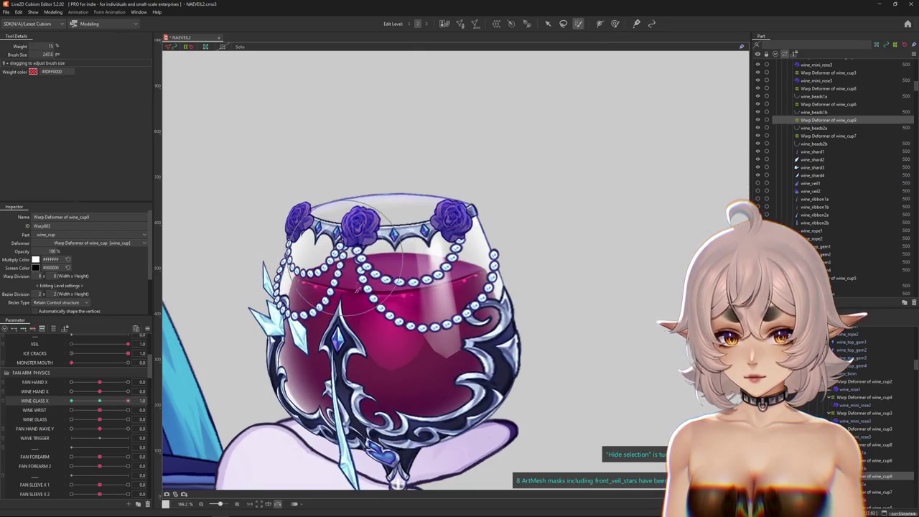
pyautogui.click(615, 23)
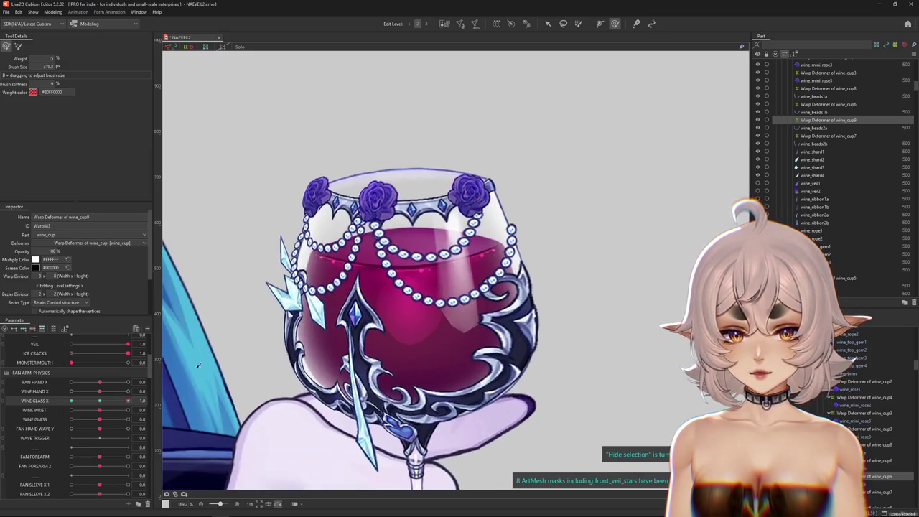
pyautogui.moveTo(103, 406); pyautogui.dragTo(41, 400)
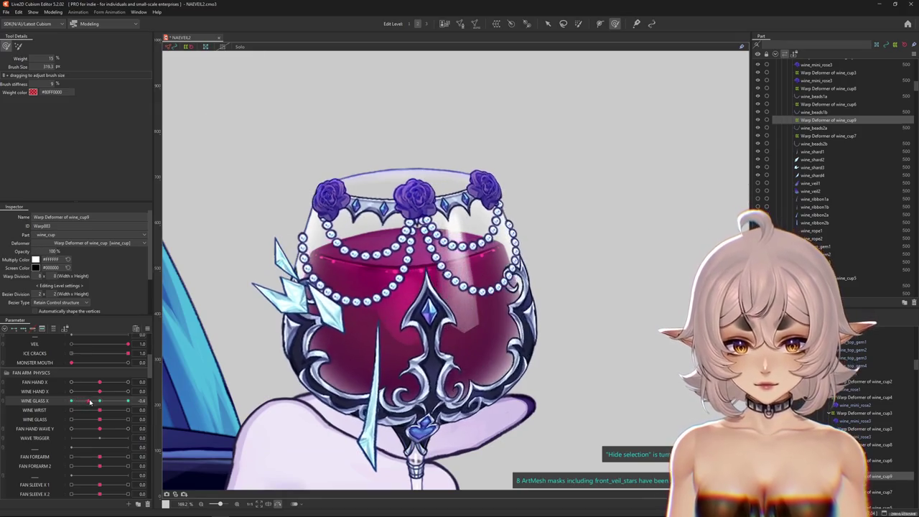
# - Brush-push the glass's right side, and shift the rim, roses and pearls left and down
pyautogui.moveTo(503, 237); pyautogui.dragTo(537, 221)
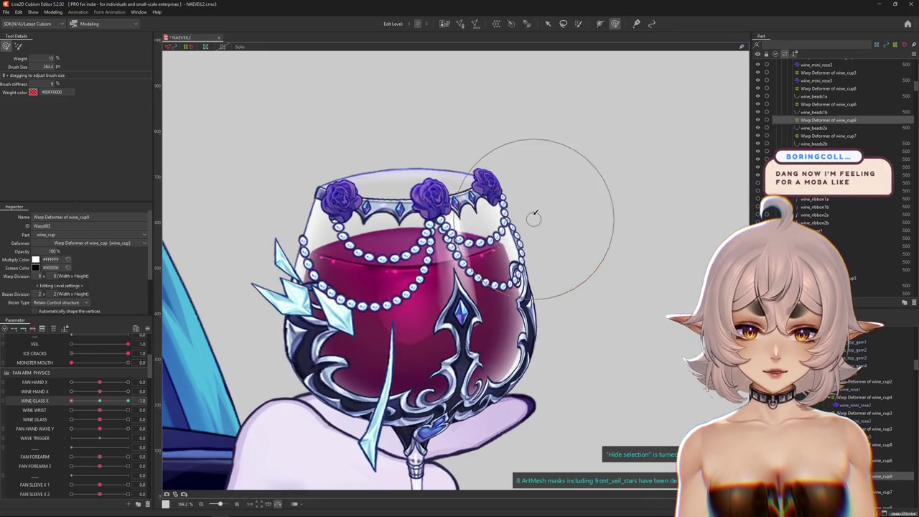
pyautogui.moveTo(460, 231)
pyautogui.mouseDown()
pyautogui.moveTo(429, 302)
pyautogui.moveTo(496, 242)
pyautogui.mouseUp()
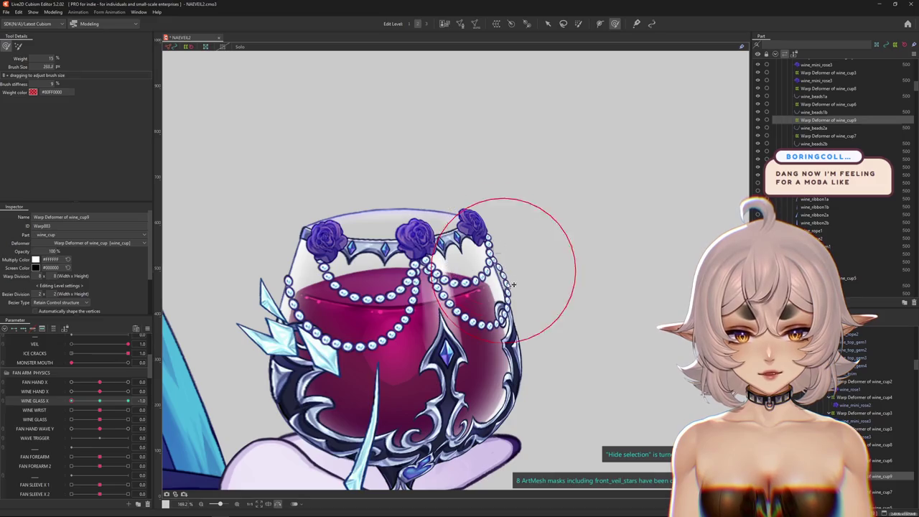
pyautogui.moveTo(511, 287); pyautogui.dragTo(472, 321)
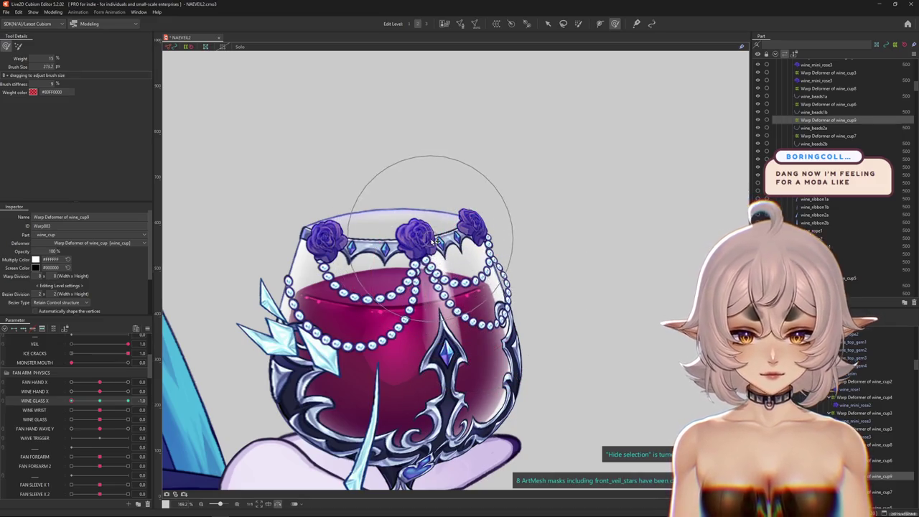
pyautogui.moveTo(459, 283); pyautogui.dragTo(428, 286)
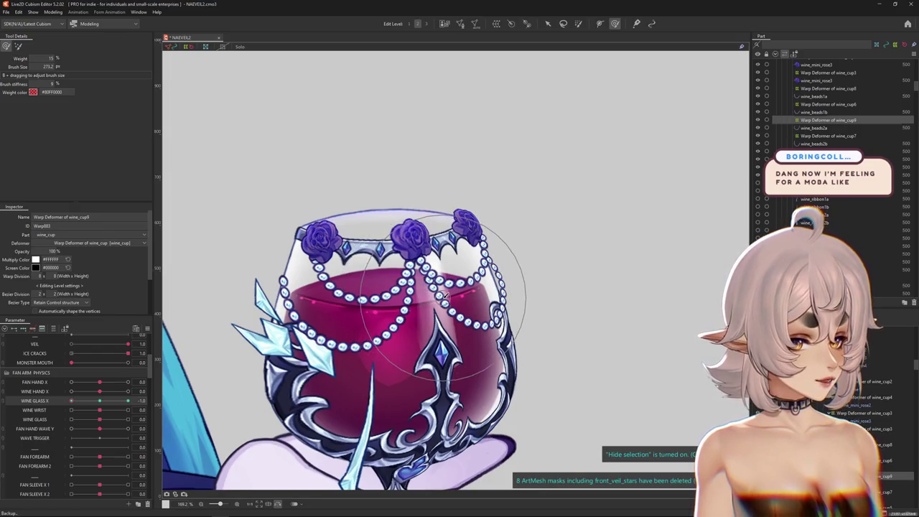
pyautogui.scroll(2, 441, 292)
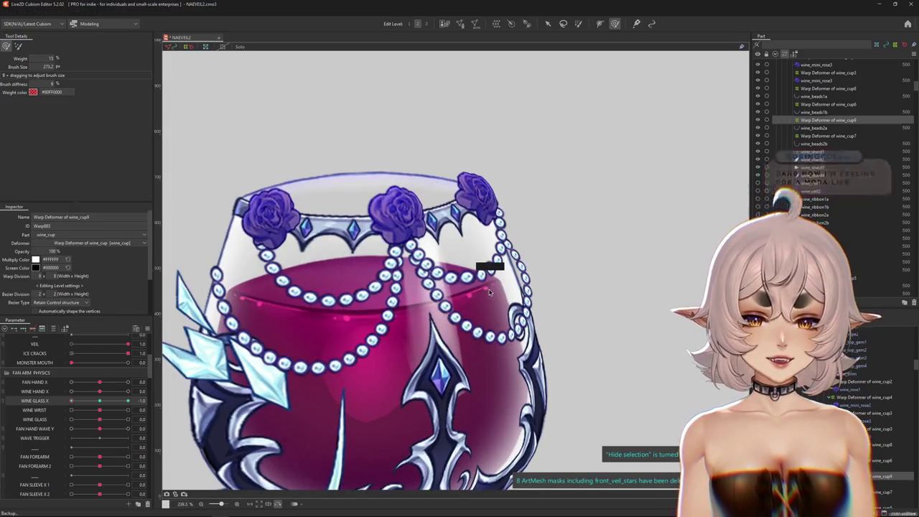
pyautogui.rightClick(482, 291)
# - Select the Warp Deformer of wine_cup8 from the objects under the glass
pyautogui.click(496, 311)
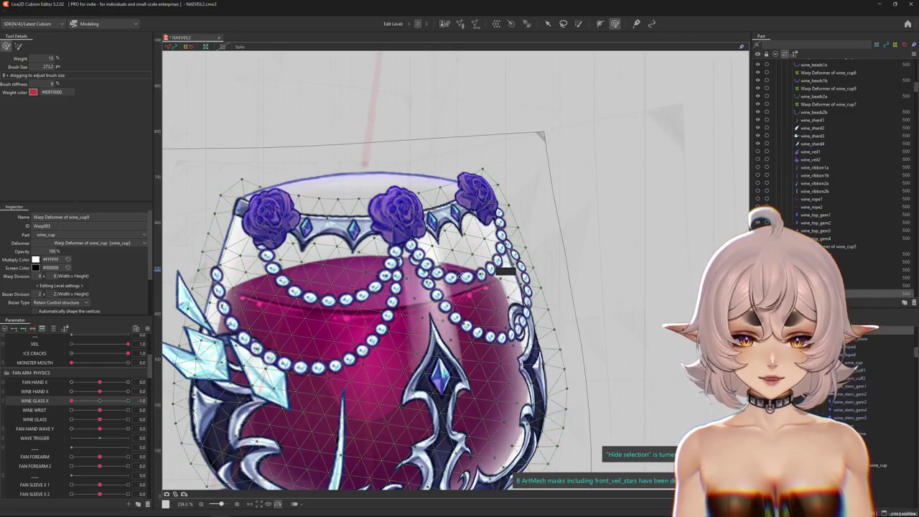
pyautogui.rightClick(499, 296)
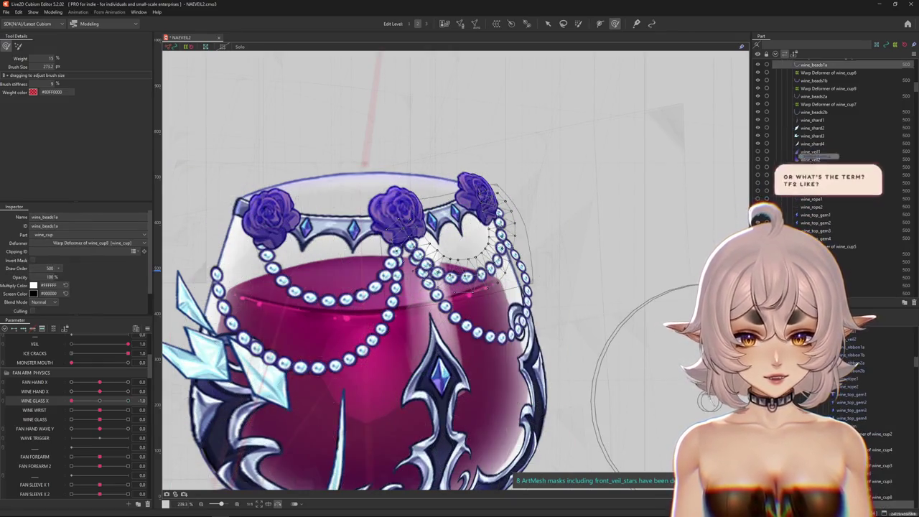
pyautogui.click(474, 215)
# - Sculpt the upper-right warp with varying brush sizes, hiding the grid to preview
pyautogui.moveTo(377, 409)
pyautogui.mouseDown()
pyautogui.moveTo(382, 325)
pyautogui.moveTo(337, 341)
pyautogui.mouseUp()
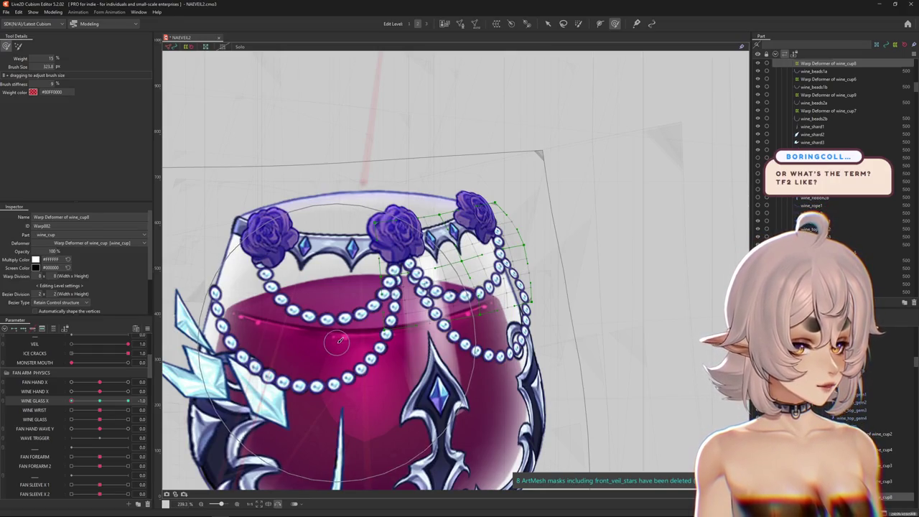
pyautogui.moveTo(340, 340); pyautogui.dragTo(175, 186)
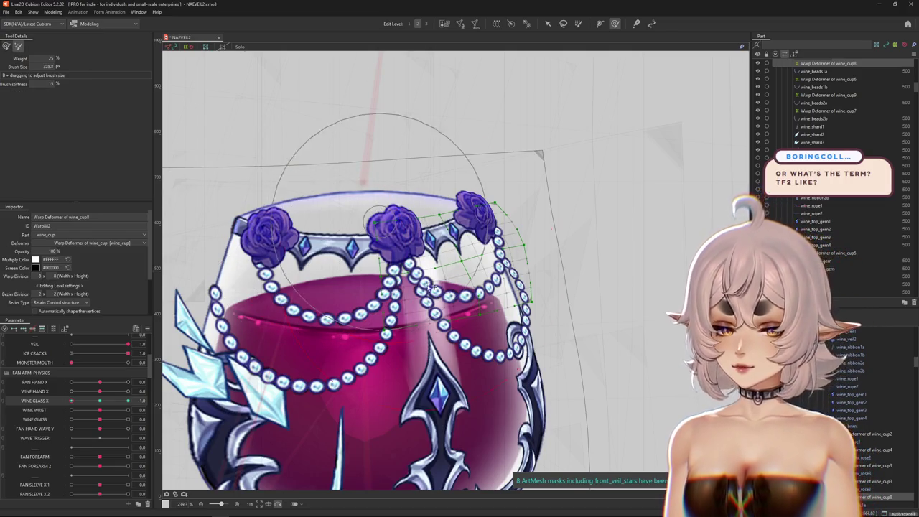
pyautogui.moveTo(472, 226); pyautogui.dragTo(547, 132)
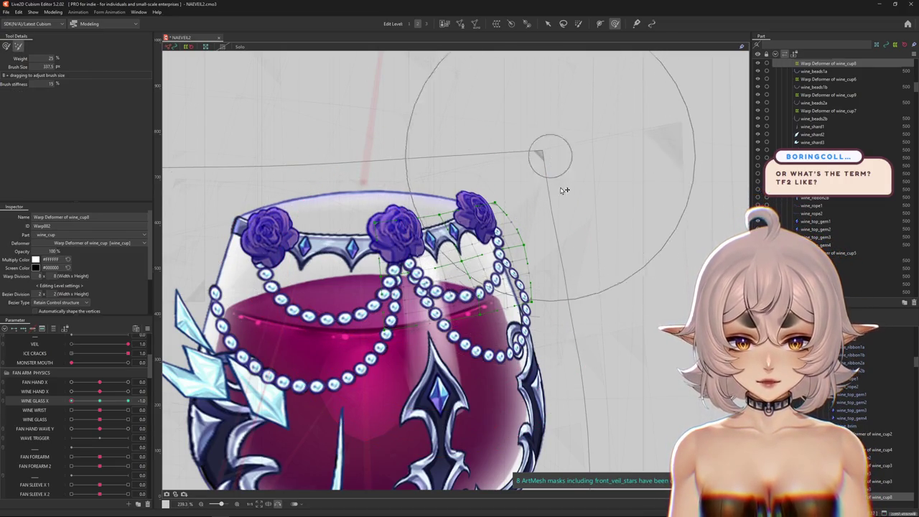
pyautogui.moveTo(560, 184); pyautogui.dragTo(538, 206)
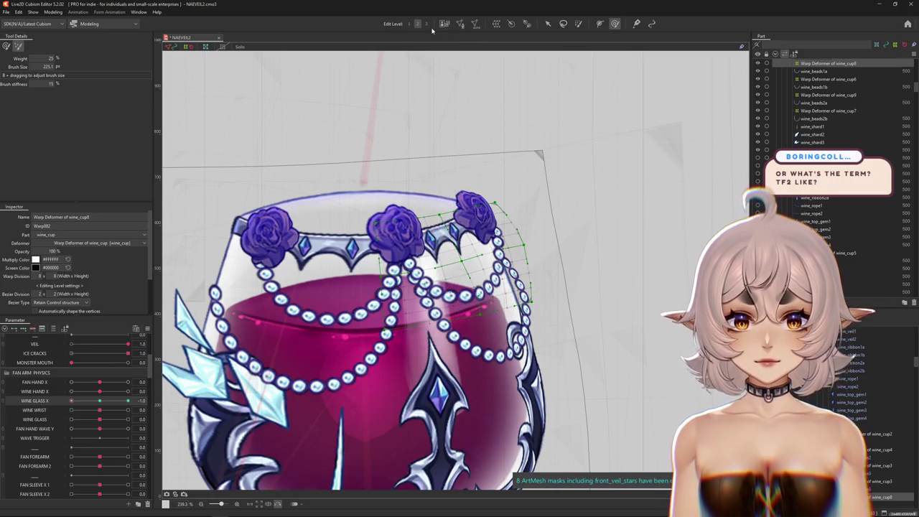
pyautogui.moveTo(535, 185); pyautogui.dragTo(550, 206)
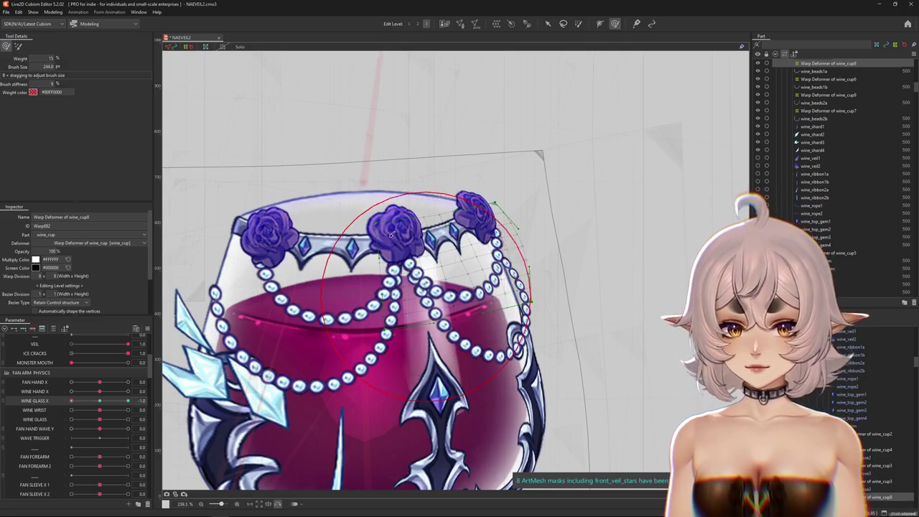
pyautogui.moveTo(409, 251); pyautogui.dragTo(425, 267)
pyautogui.moveTo(489, 296); pyautogui.dragTo(494, 273)
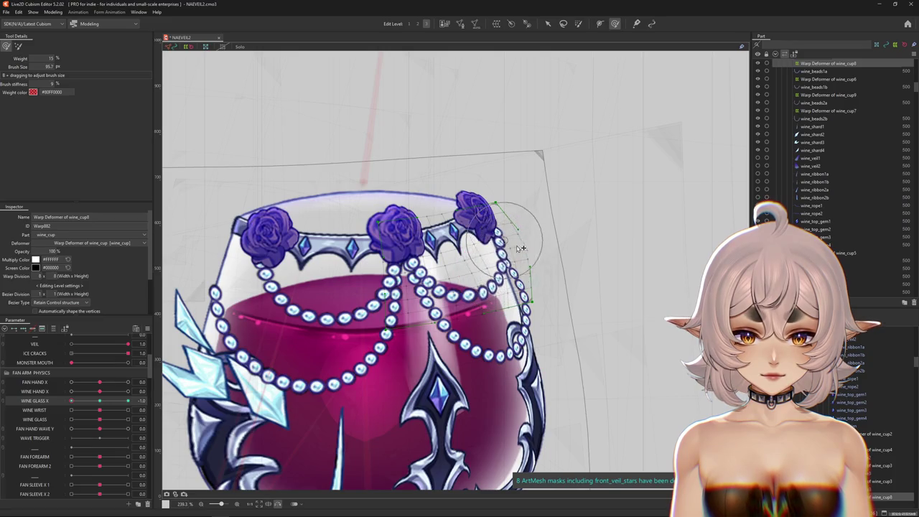
pyautogui.hotkey('ctrl', 'shift', 'h')
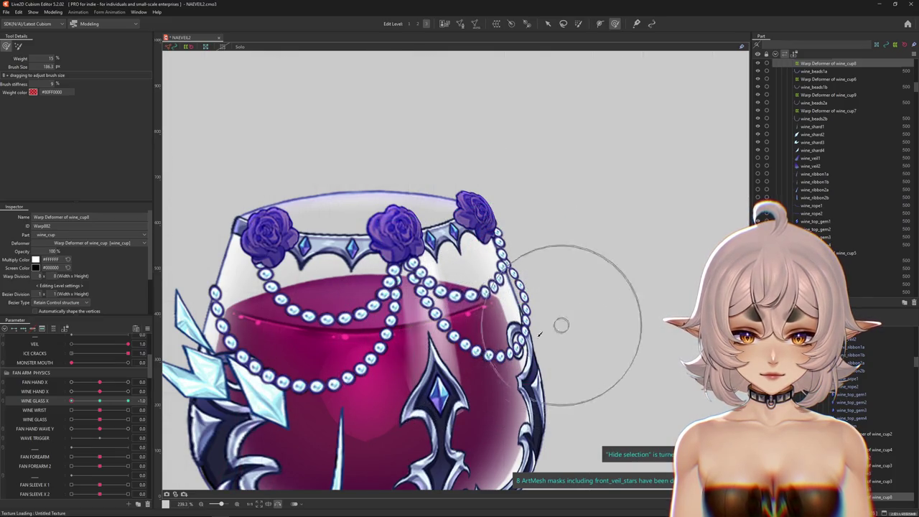
# - With a brush of about 214, bend the mesh near the right roses to follow the rim
pyautogui.moveTo(510, 264); pyautogui.dragTo(535, 244)
pyautogui.scroll(-2, 471, 333)
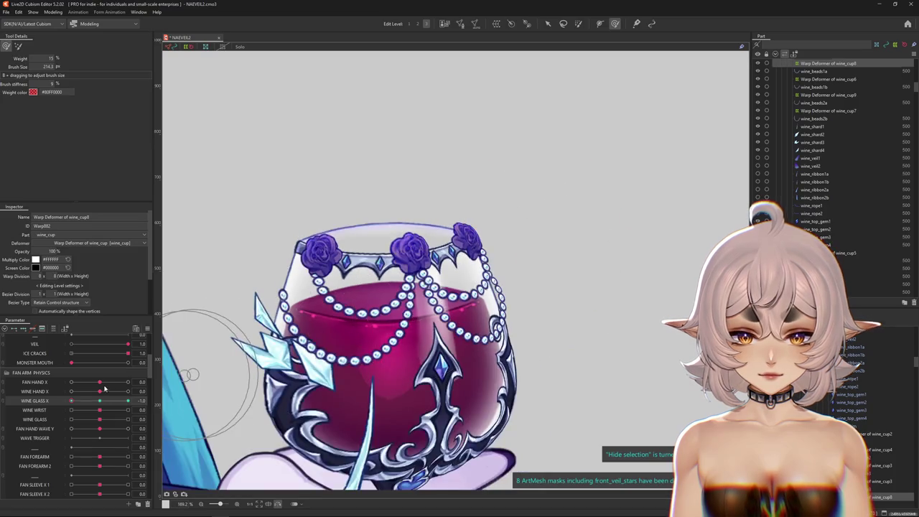
pyautogui.moveTo(421, 320); pyautogui.dragTo(415, 301)
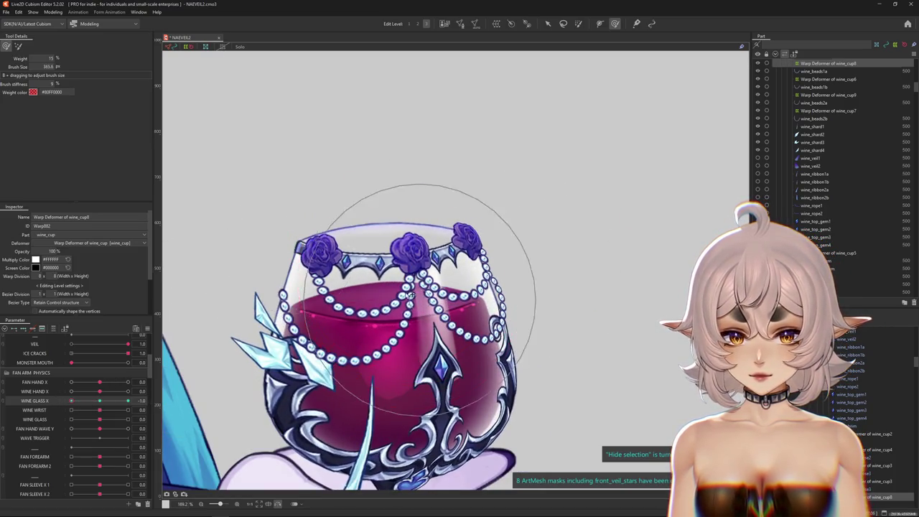
pyautogui.moveTo(424, 336); pyautogui.dragTo(429, 326)
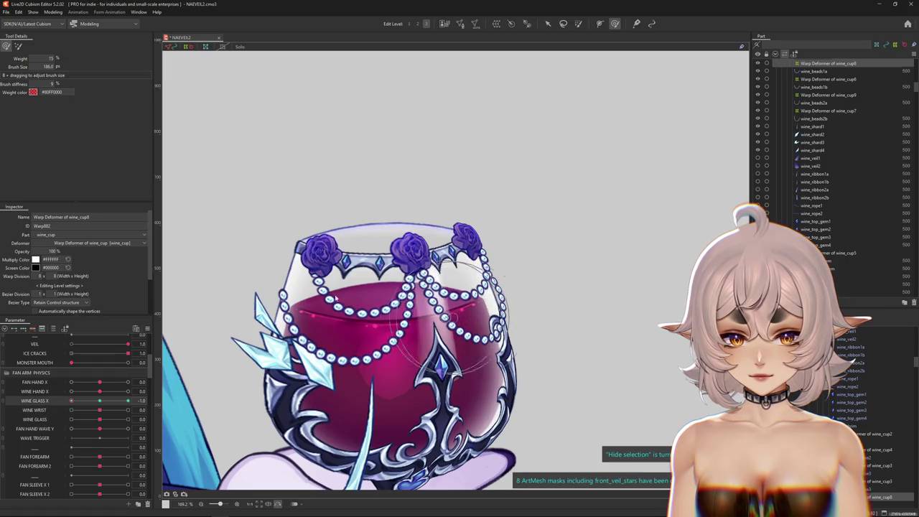
pyautogui.scroll(2, 485, 323)
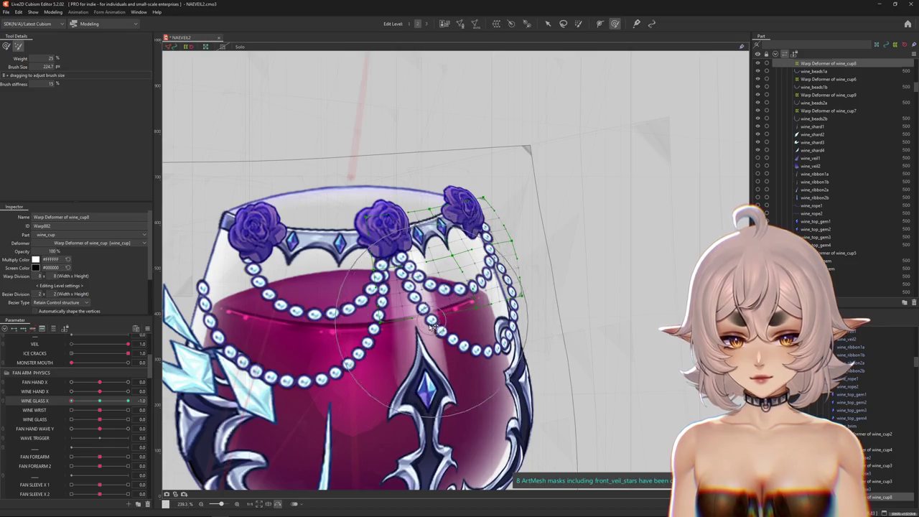
pyautogui.moveTo(413, 329); pyautogui.dragTo(440, 294)
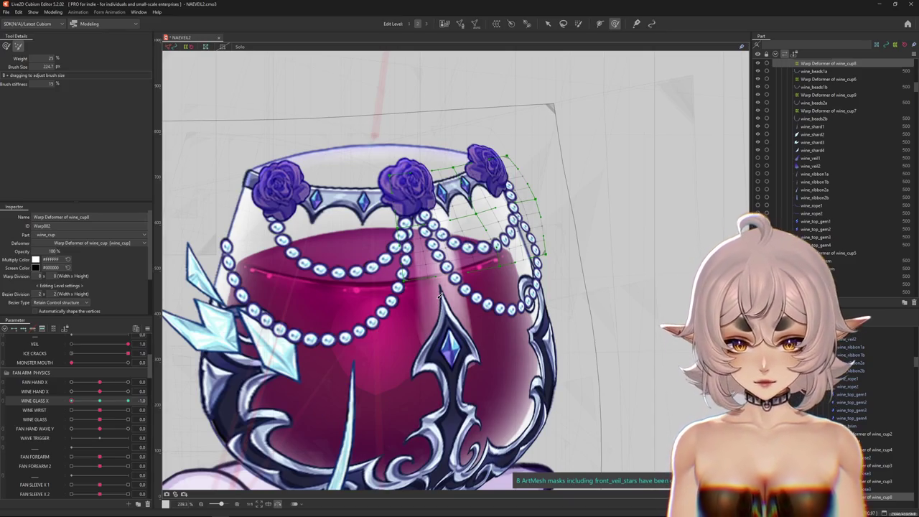
pyautogui.moveTo(512, 81)
pyautogui.mouseDown()
pyautogui.moveTo(494, 149)
pyautogui.moveTo(503, 144)
pyautogui.mouseUp()
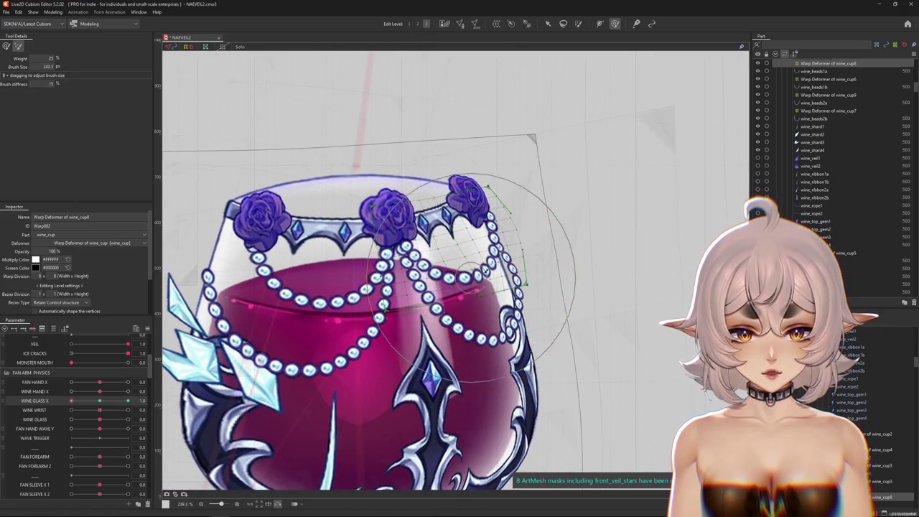
# - Refine the warp around the right rose with brush sizes 88–140, then set WINE GLASS X to 1.0
pyautogui.hotkey('ctrl', 'h')
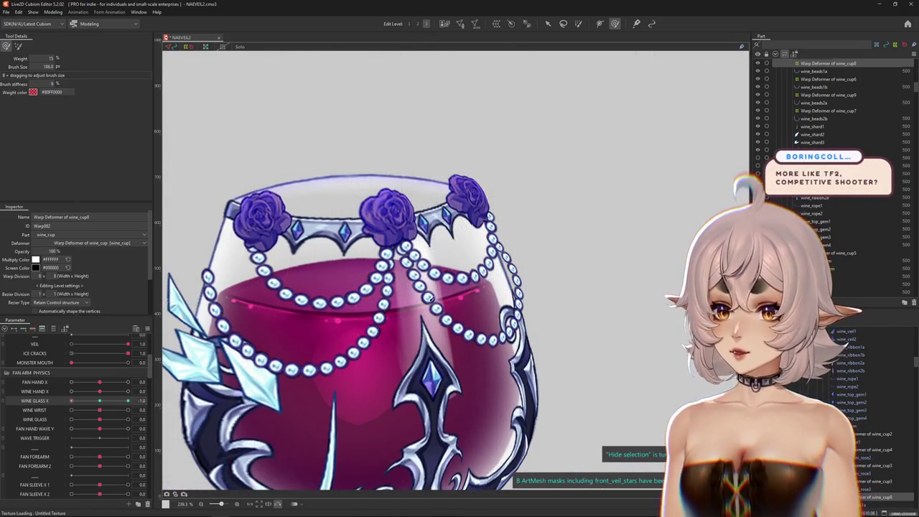
pyautogui.moveTo(489, 266); pyautogui.dragTo(483, 272)
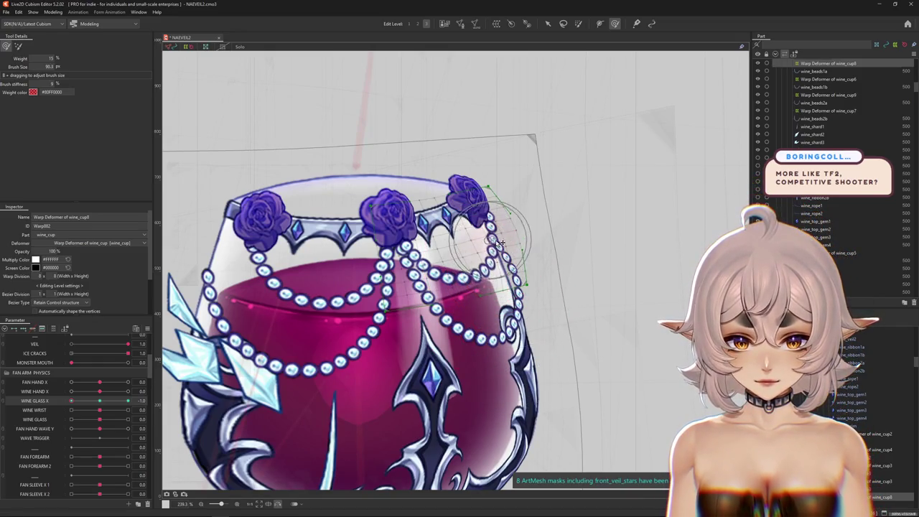
pyautogui.moveTo(492, 225); pyautogui.dragTo(503, 312)
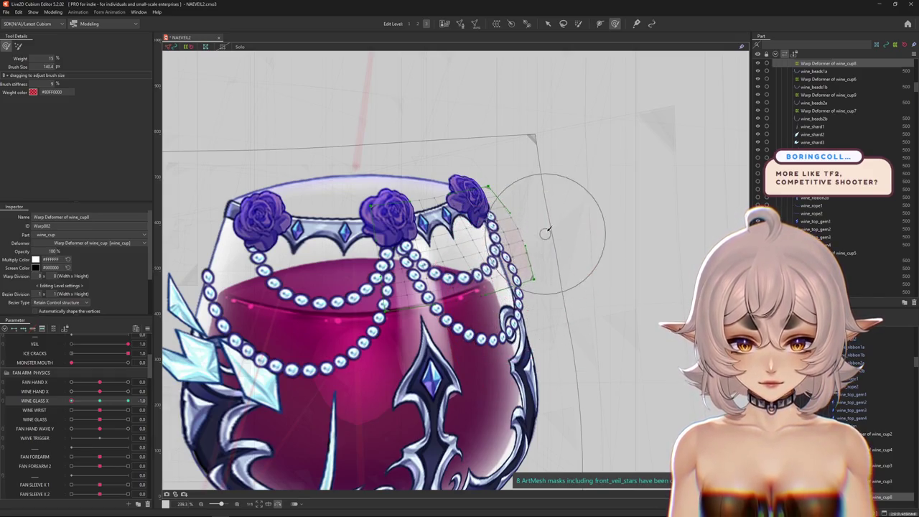
pyautogui.moveTo(530, 152); pyautogui.dragTo(440, 257)
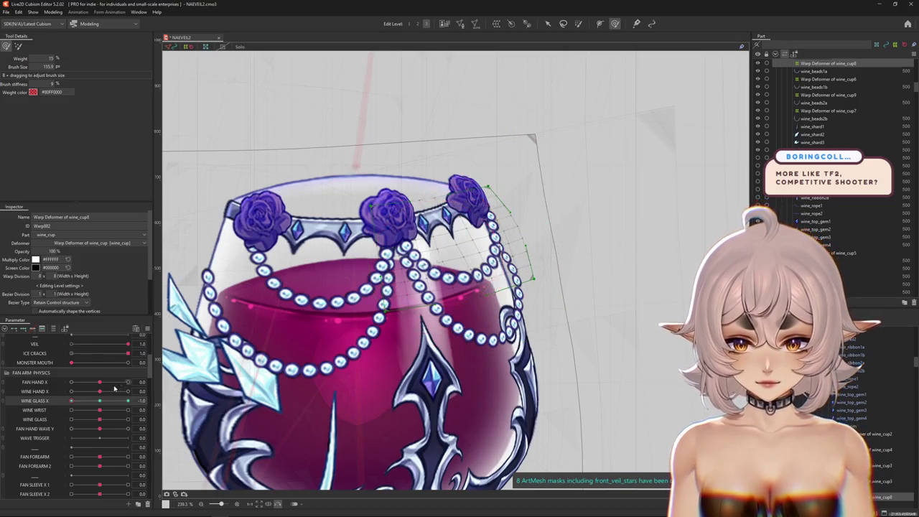
pyautogui.hotkey('ctrl', 'h')
pyautogui.moveTo(428, 281)
pyautogui.mouseDown()
pyautogui.moveTo(443, 263)
pyautogui.moveTo(550, 206)
pyautogui.mouseUp()
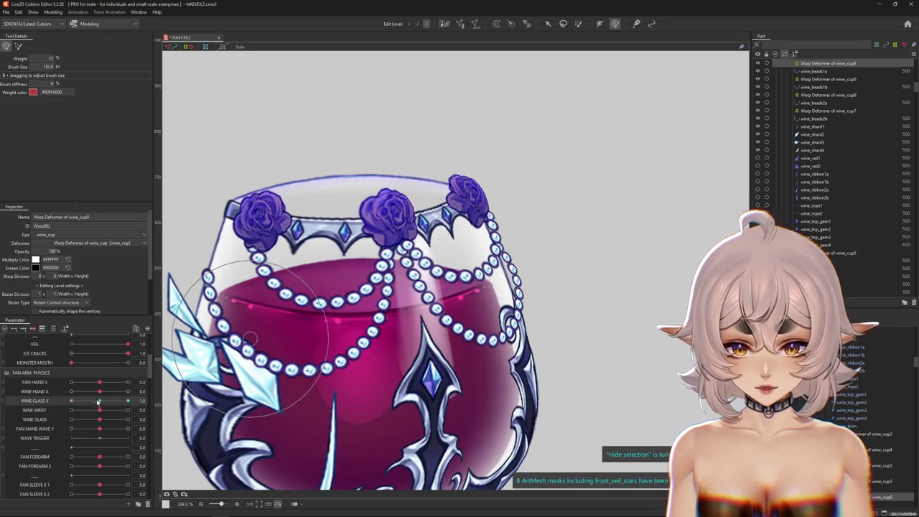
pyautogui.moveTo(98, 401); pyautogui.dragTo(100, 401)
pyautogui.moveTo(566, 244); pyautogui.dragTo(538, 204)
pyautogui.moveTo(100, 401); pyautogui.dragTo(133, 399)
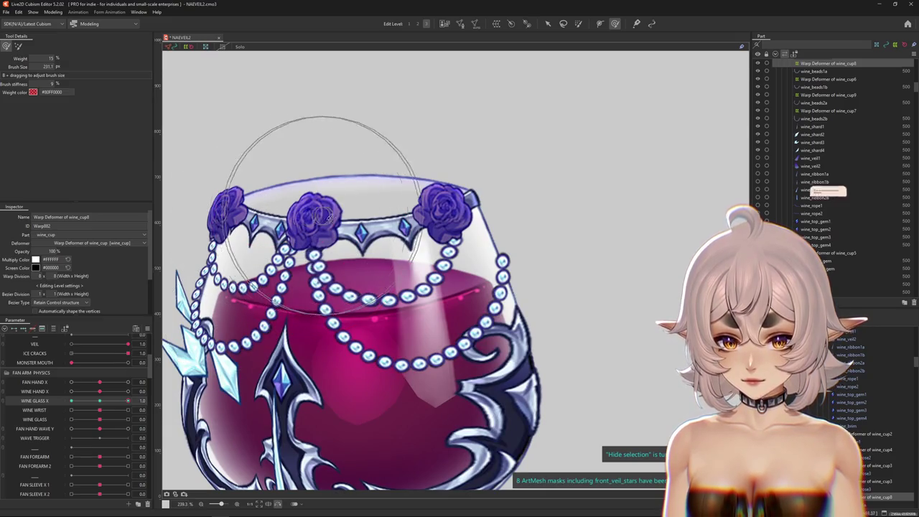
# - Undo the last shift, swing WINE GLASS X between -1.0, 0 and 1.0, then reshape the tilted glass centre
pyautogui.moveTo(266, 213)
pyautogui.mouseDown()
pyautogui.moveTo(374, 335)
pyautogui.moveTo(433, 363)
pyautogui.mouseUp()
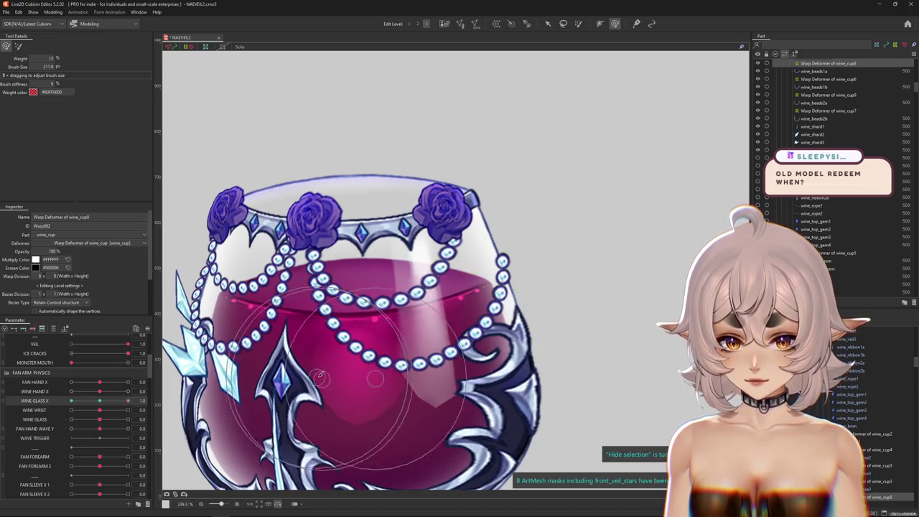
pyautogui.hotkey('ctrl', 'z')
pyautogui.moveTo(98, 403); pyautogui.dragTo(127, 404)
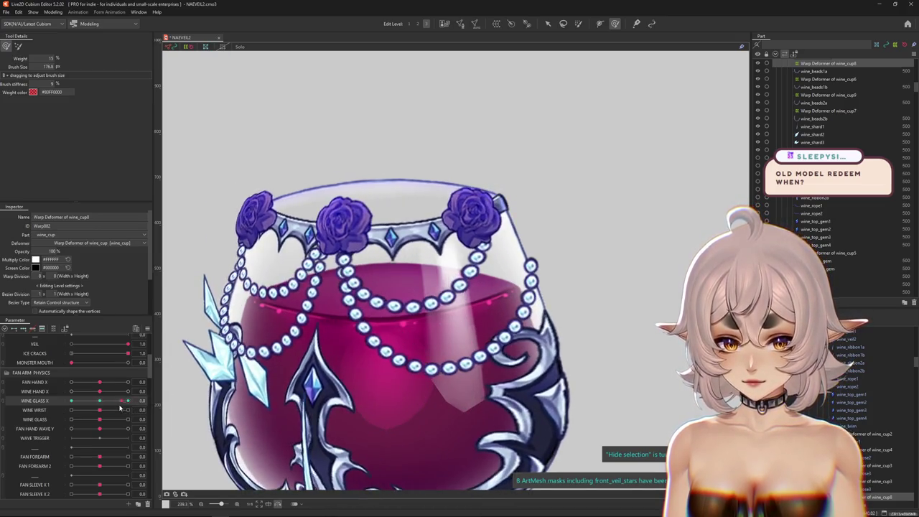
pyautogui.moveTo(532, 248); pyautogui.dragTo(468, 302)
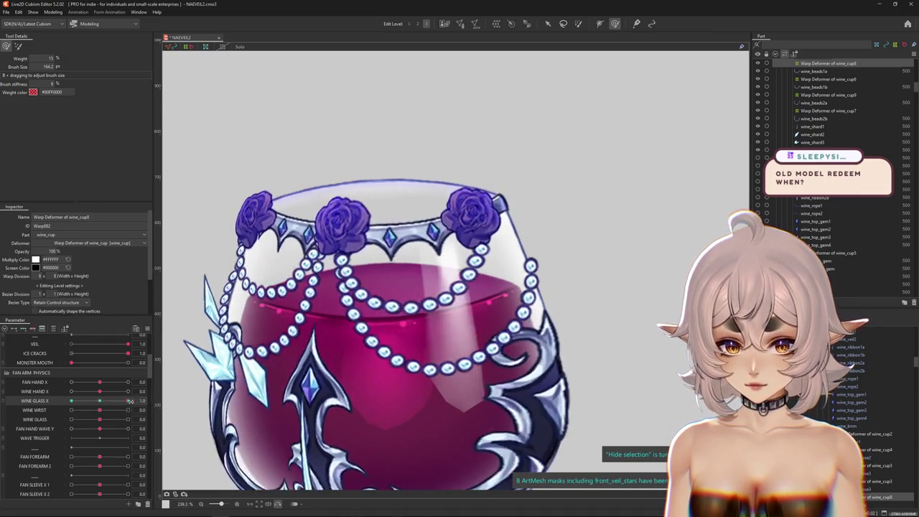
pyautogui.moveTo(128, 401)
pyautogui.mouseDown()
pyautogui.moveTo(54, 406)
pyautogui.moveTo(128, 401)
pyautogui.mouseUp()
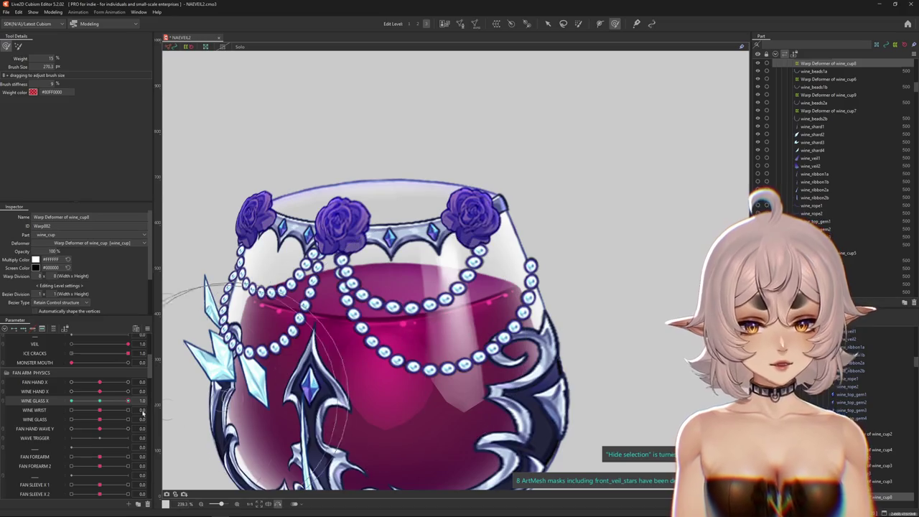
pyautogui.click(100, 401)
pyautogui.moveTo(103, 403); pyautogui.dragTo(147, 400)
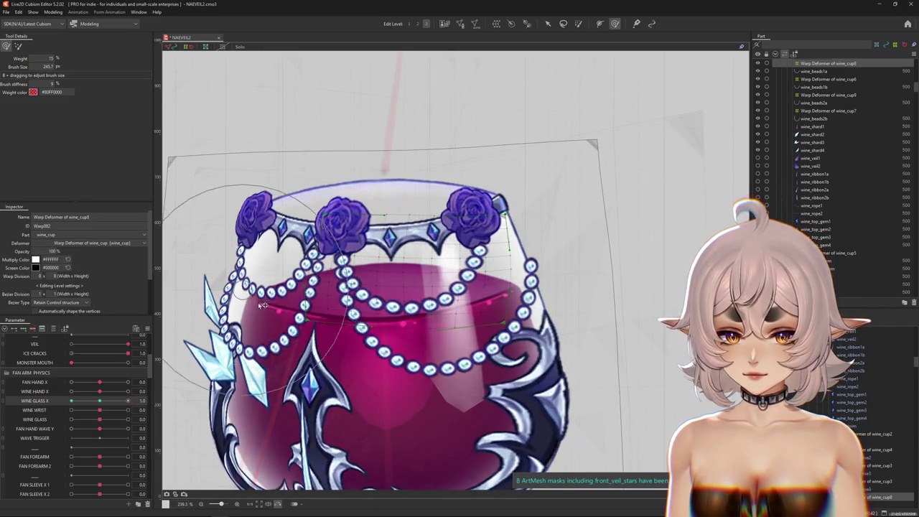
pyautogui.moveTo(291, 249); pyautogui.dragTo(378, 275)
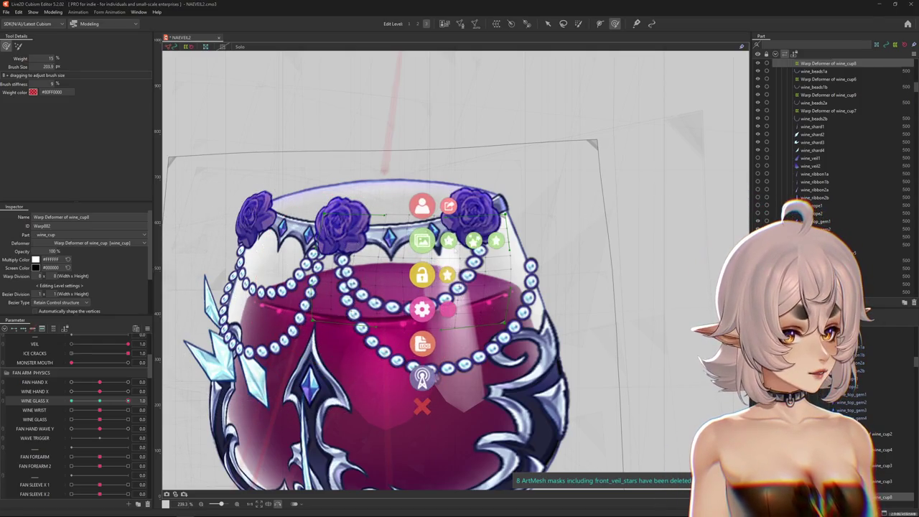
# - Filter the VTube Studio model list by 'mav' and load a different MAV model
pyautogui.write('mav')
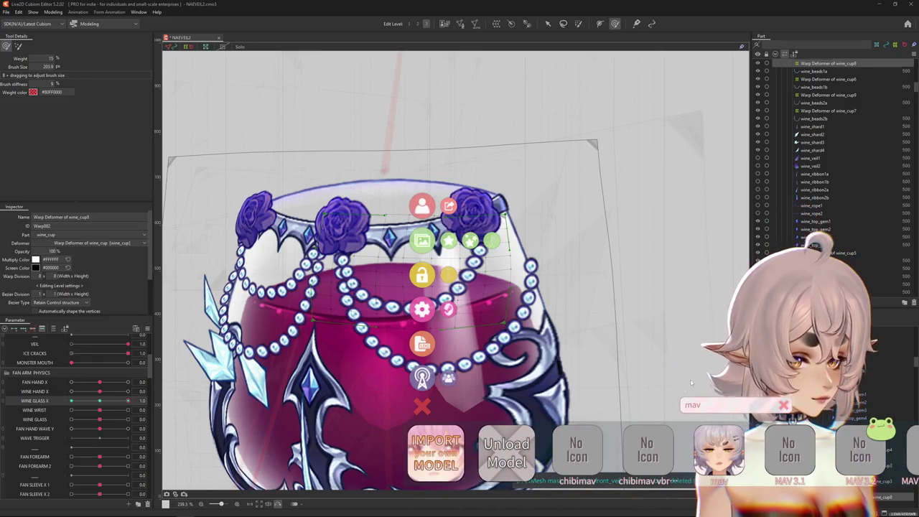
pyautogui.scroll(-1, 667, 458)
pyautogui.scroll(-1, 666, 458)
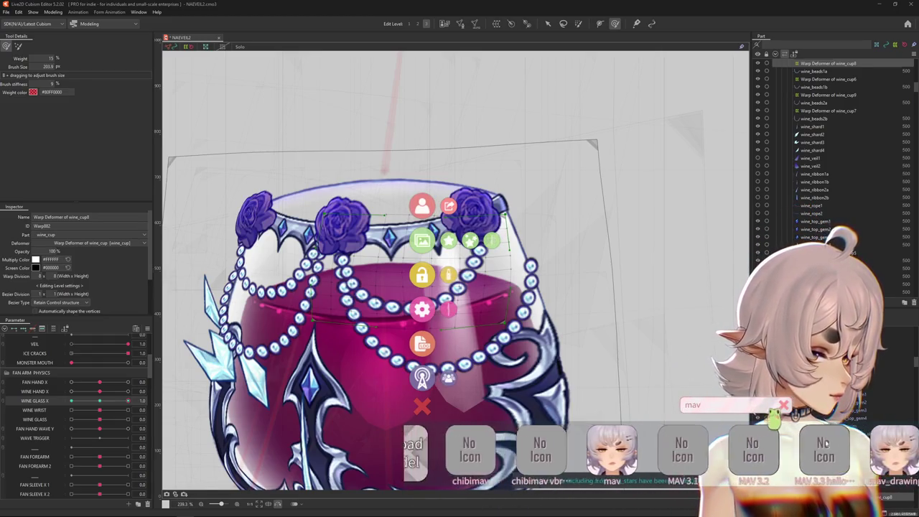
pyautogui.click(615, 449)
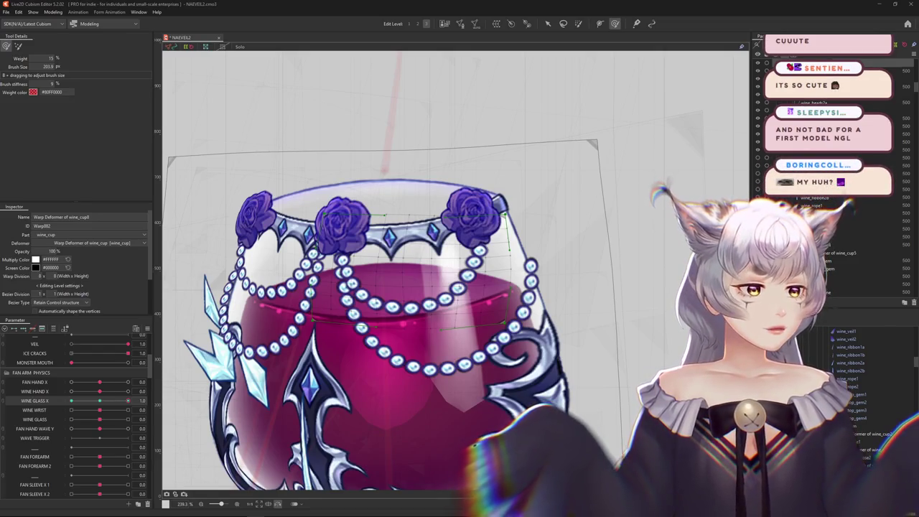
# - Load another MAV model from the filtered model bar, bringing up a cat-eared avatar
pyautogui.press('Delete')
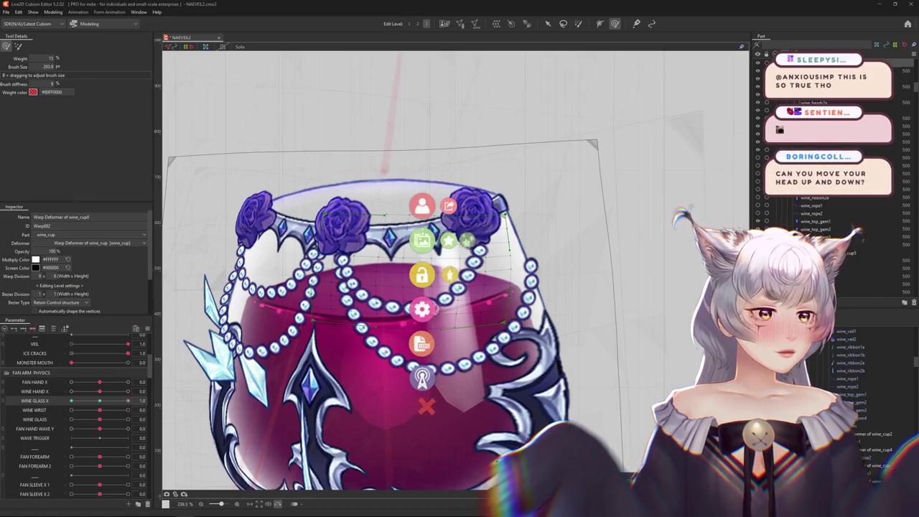
pyautogui.click(423, 206)
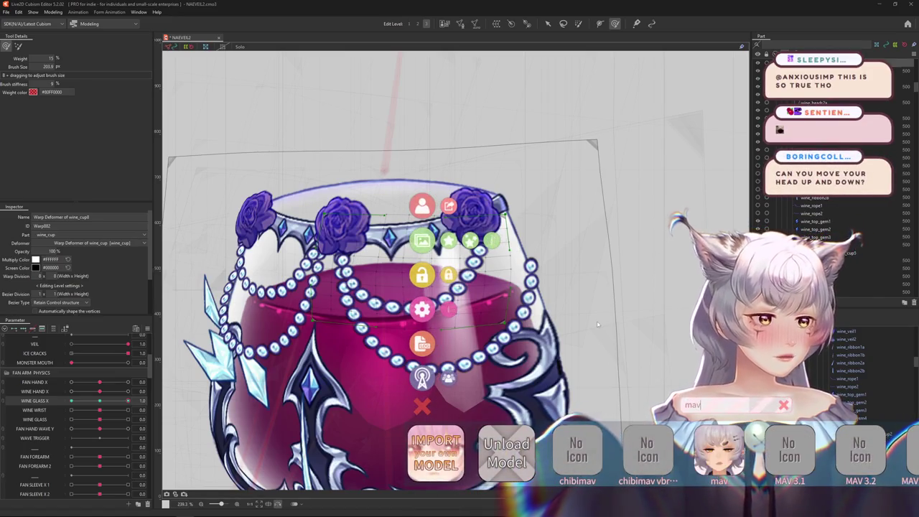
pyautogui.hscroll(2, 647, 453)
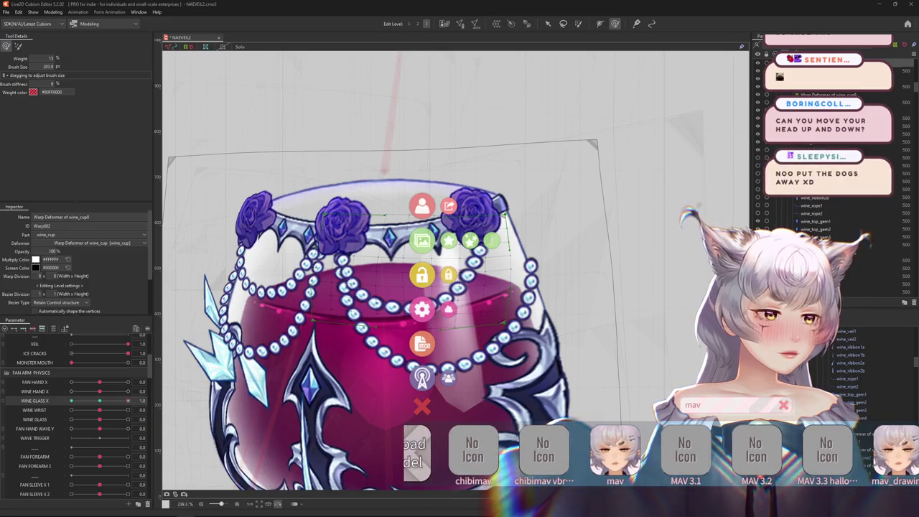
pyautogui.click(828, 460)
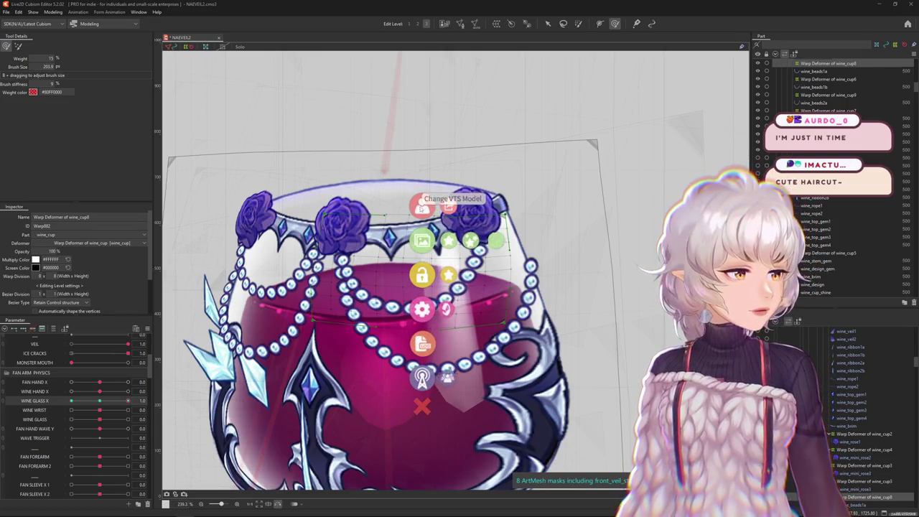
# - Filter the model bar by 'mav' and load the white-haired avatar in a pink cardigan
pyautogui.click(421, 206)
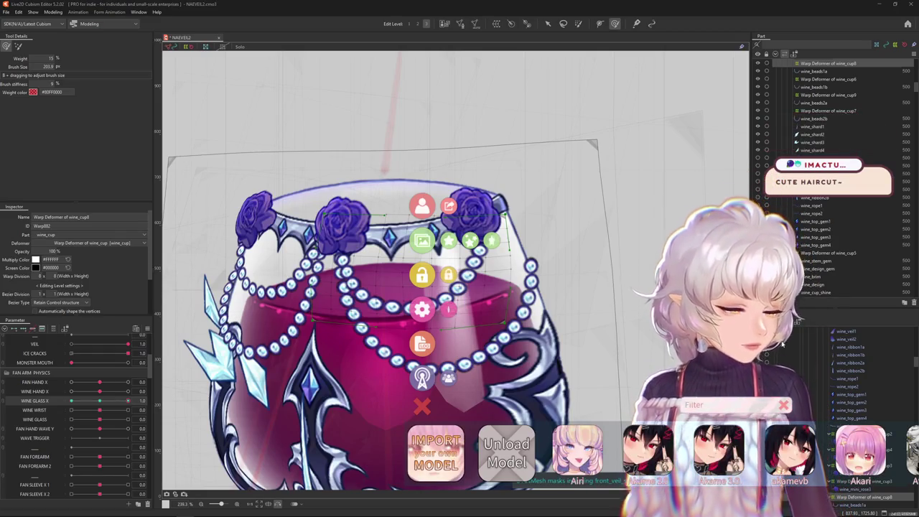
pyautogui.write('mav')
pyautogui.scroll(-2, 866, 457)
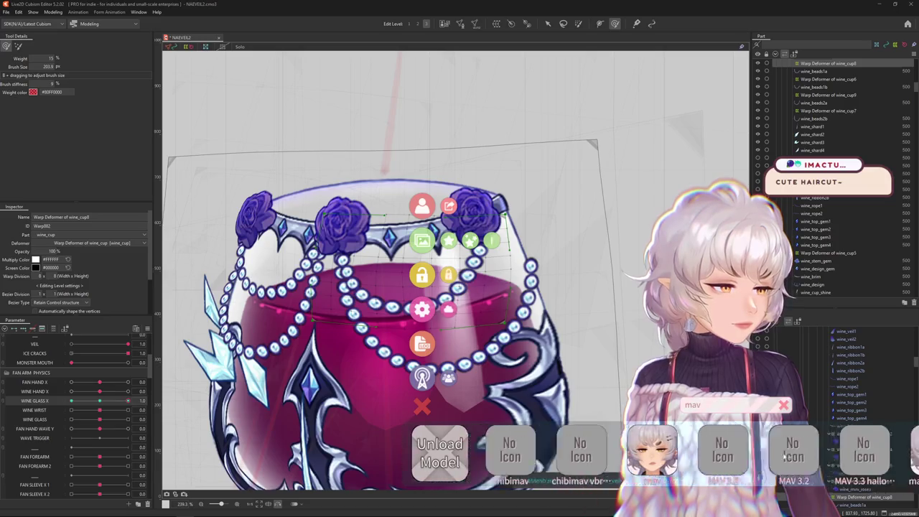
pyautogui.scroll(1, 915, 444)
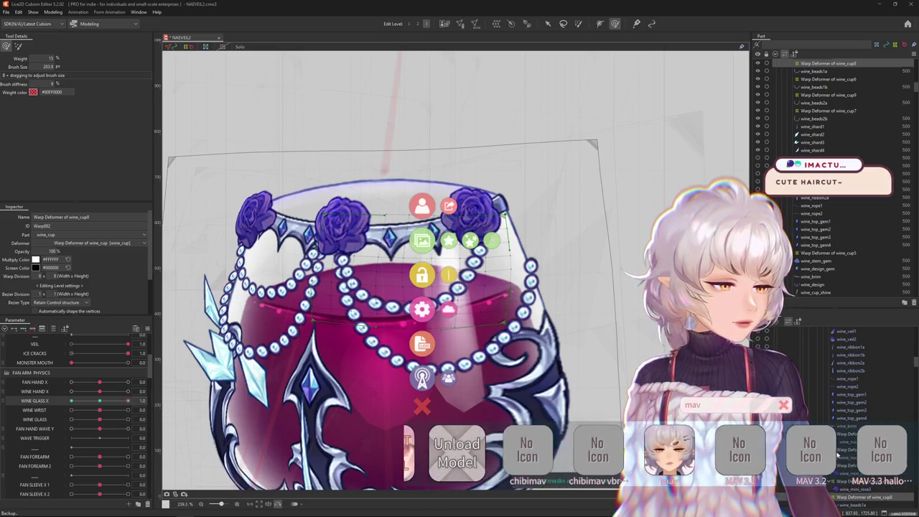
pyautogui.scroll(1, 914, 444)
pyautogui.scroll(-2, 778, 446)
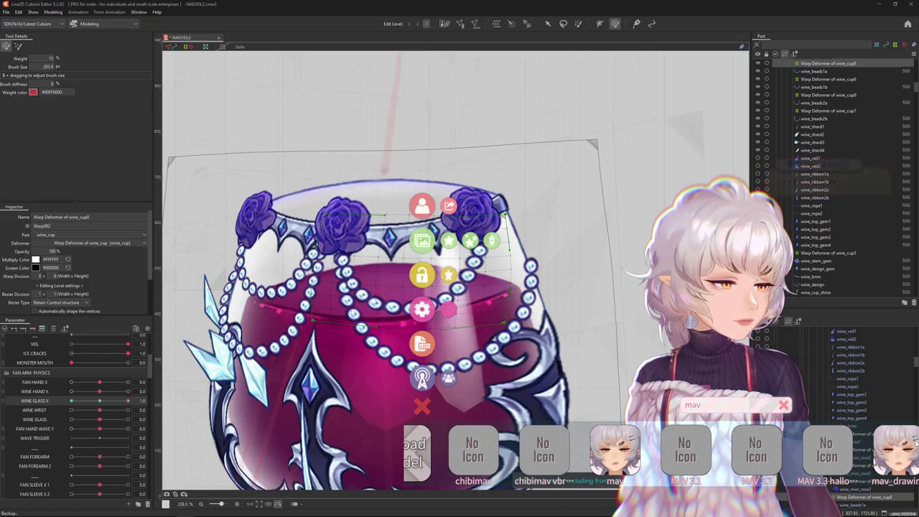
pyautogui.click(615, 452)
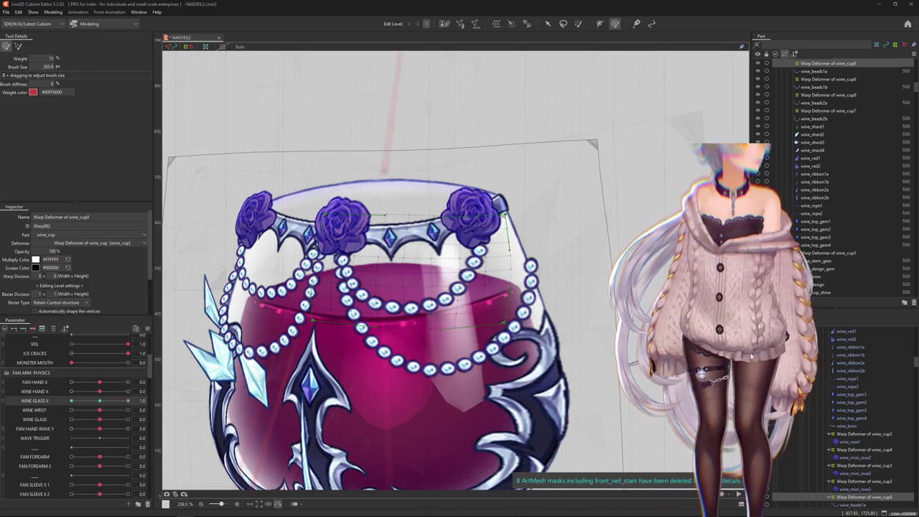
# - Clear the 'mav' filter so the model list shows every model again
pyautogui.scroll(3, 789, 352)
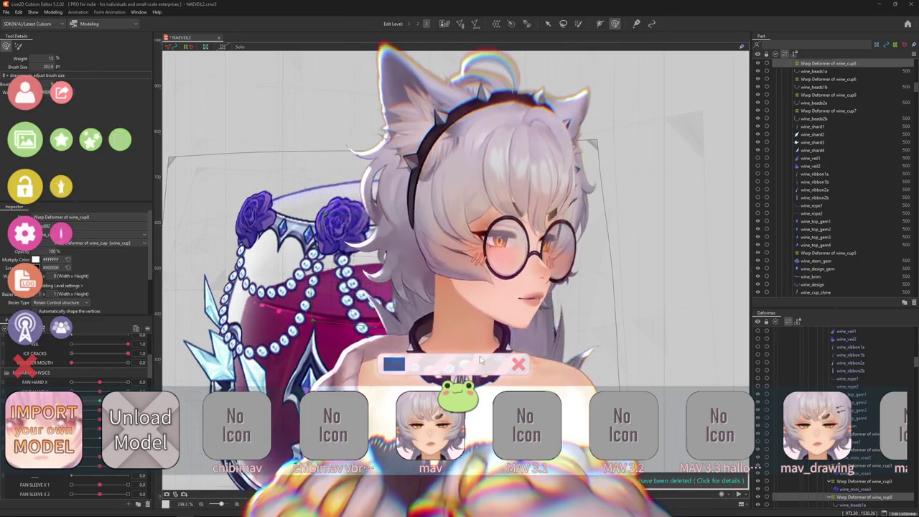
pyautogui.click(518, 364)
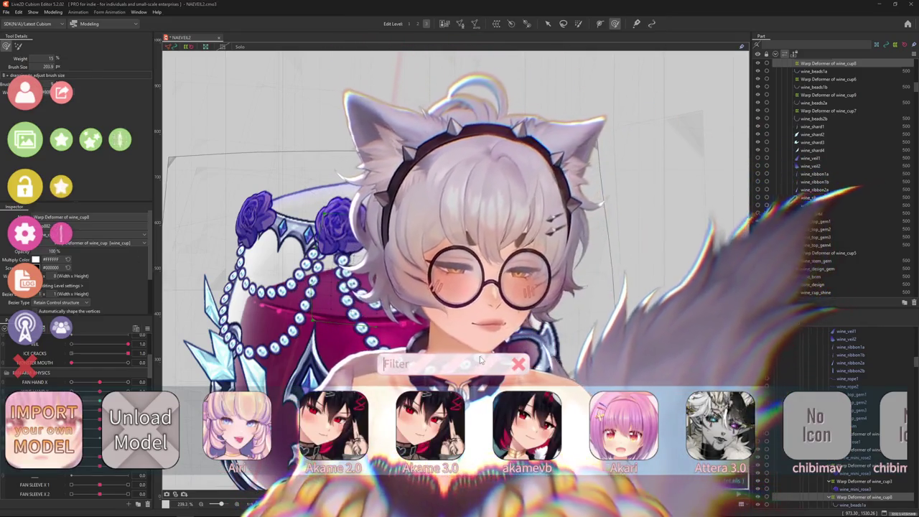
# - Enter 'ma' in the model list's Filter box
pyautogui.write('ma')
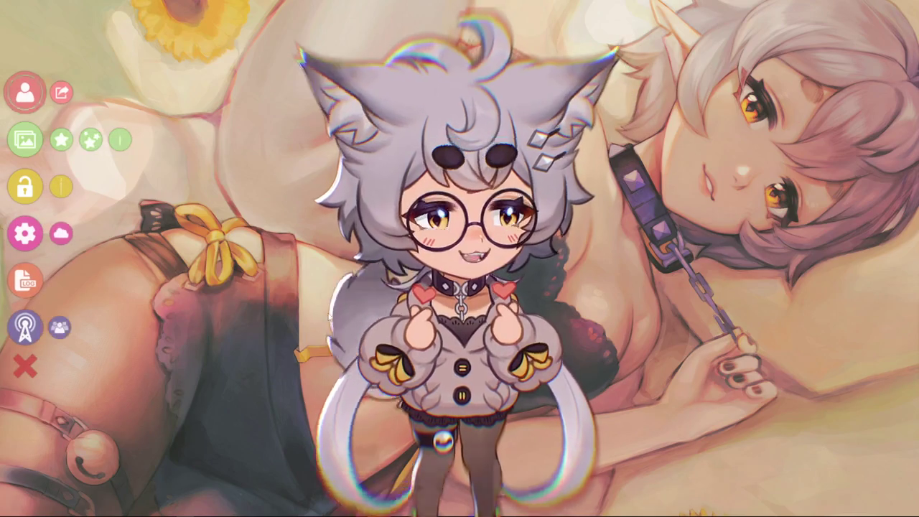
# - Load the MAV 3.2 model as the avatar from the model list
pyautogui.click(25, 92)
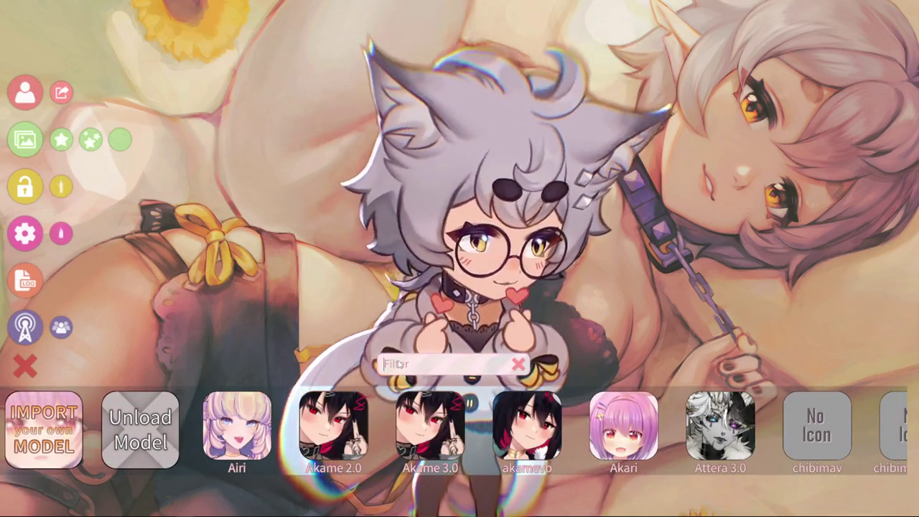
pyautogui.write('m')
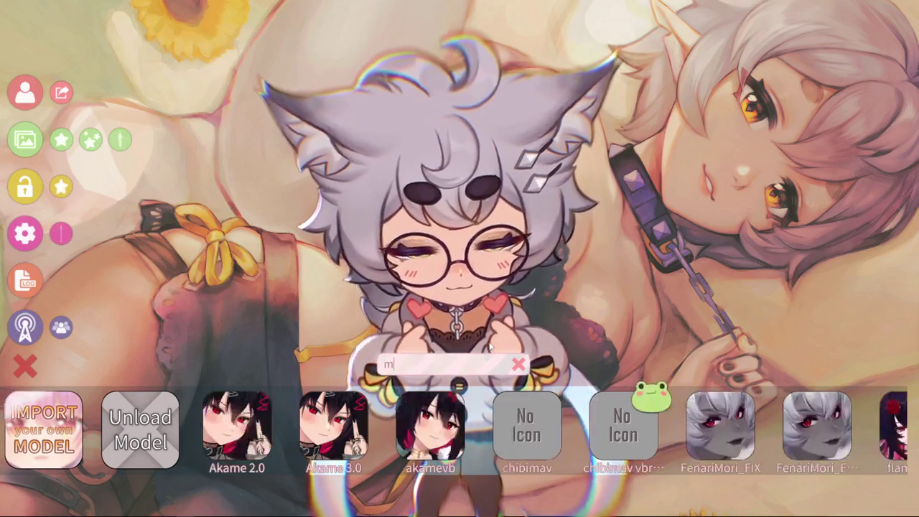
pyautogui.write('av')
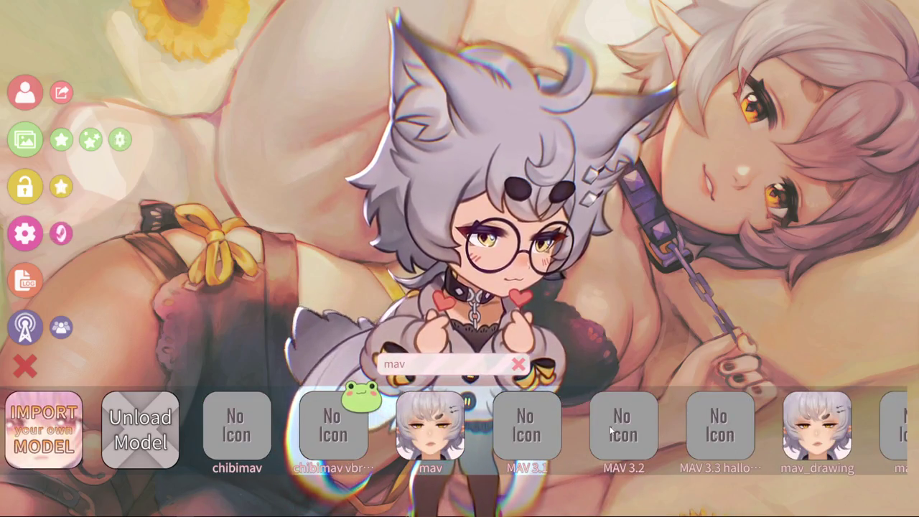
pyautogui.click(613, 429)
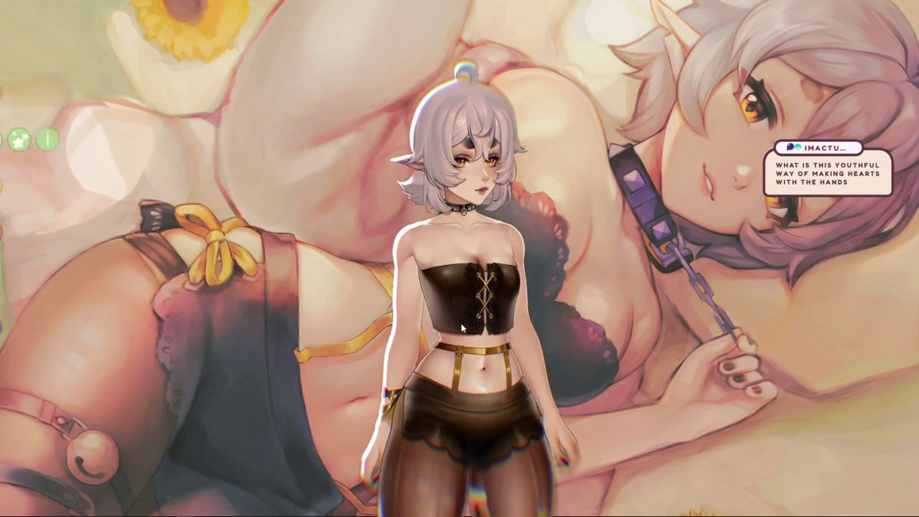
# - Dismiss the log warning and open the camera and display settings page
pyautogui.scroll(3, 463, 302)
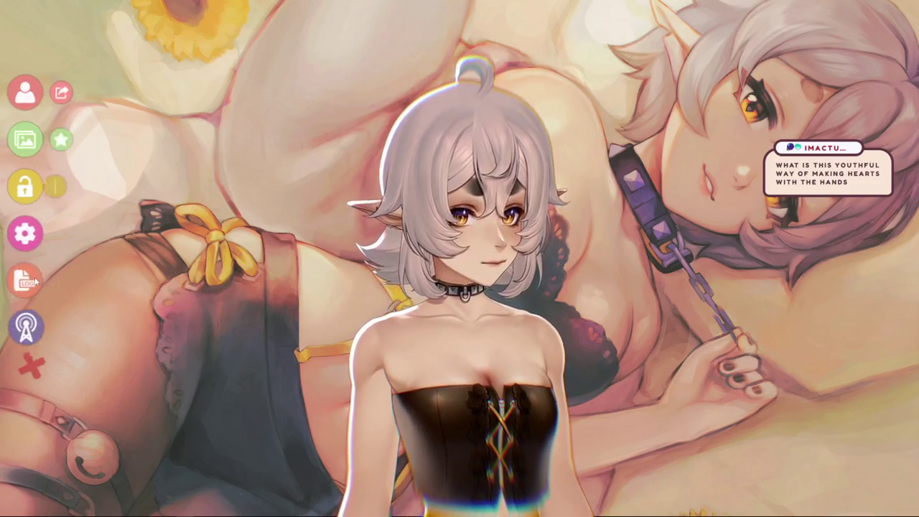
pyautogui.click(29, 280)
pyautogui.click(525, 285)
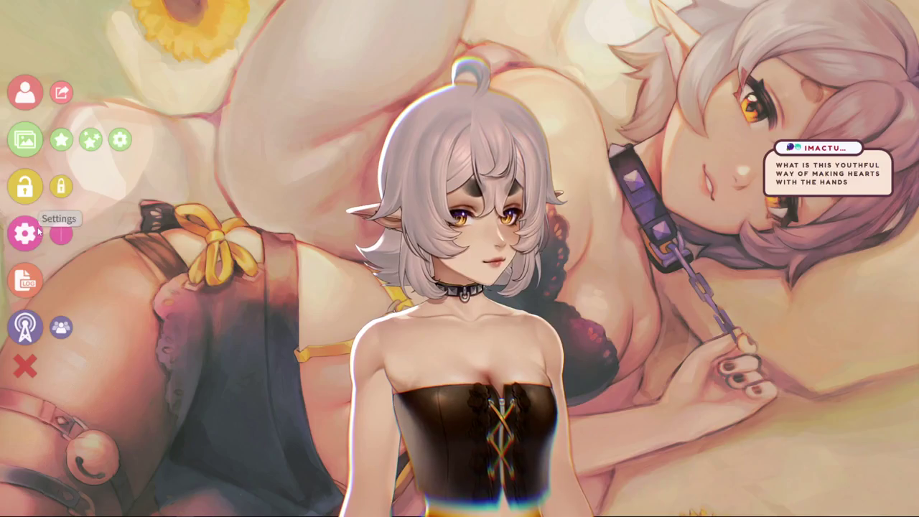
pyautogui.click(26, 234)
pyautogui.click(82, 25)
pyautogui.click(52, 25)
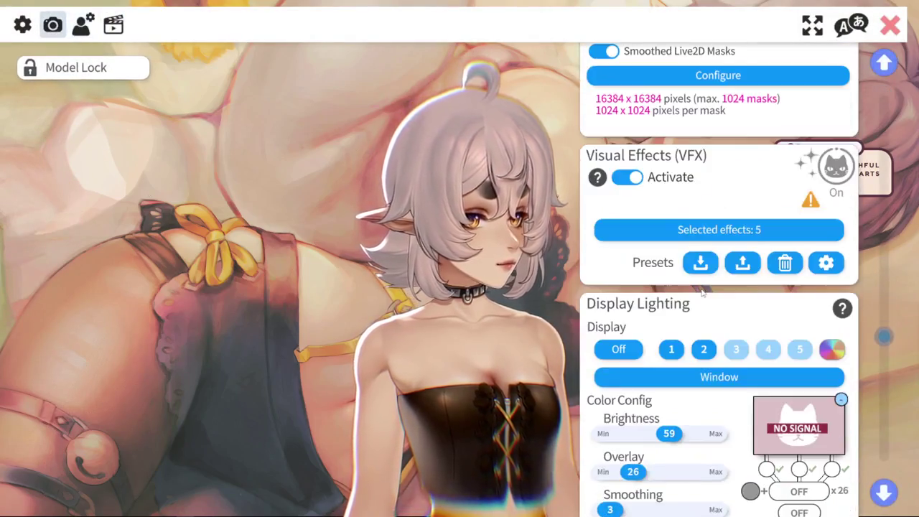
# - Turn Display Lighting off, close the window picker without choosing, and hide the settings interface
pyautogui.scroll(-3, 696, 289)
pyautogui.scroll(1, 695, 289)
pyautogui.click(632, 240)
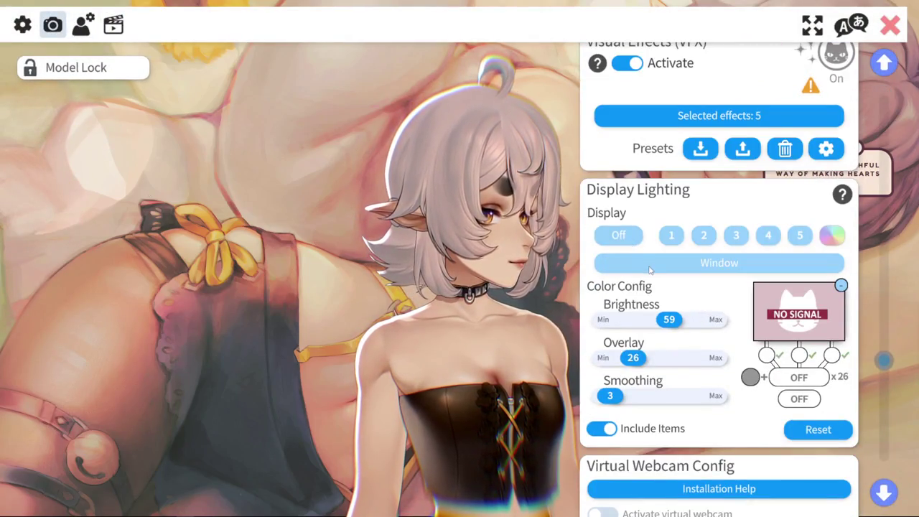
pyautogui.click(695, 268)
pyautogui.scroll(-1, 369, 201)
pyautogui.scroll(-4, 369, 201)
pyautogui.scroll(-1, 369, 201)
pyautogui.scroll(5, 369, 201)
pyautogui.click(503, 365)
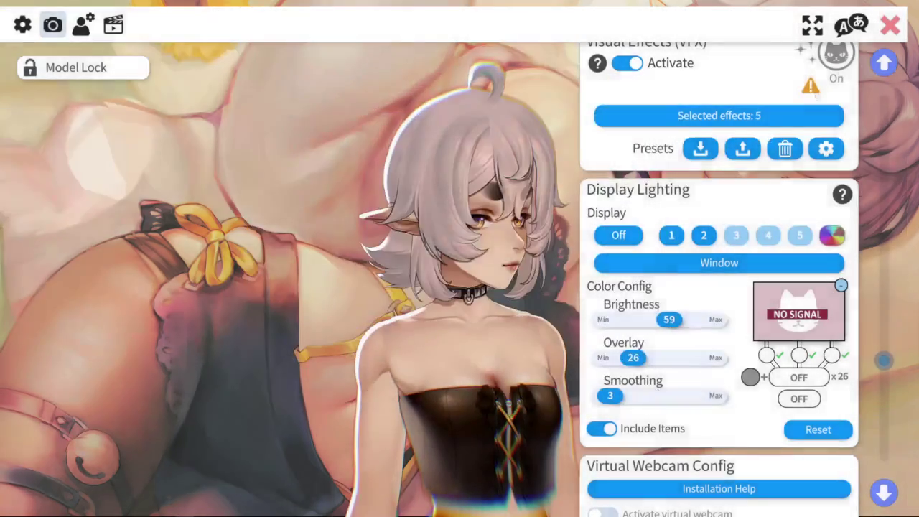
pyautogui.doubleClick(560, 217)
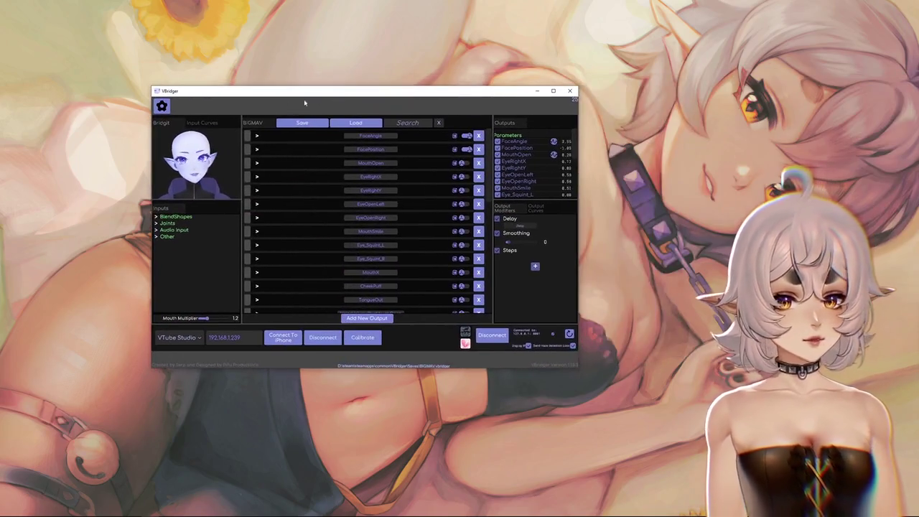
# - Select MouthPressLipOpen in Outputs and show its linear output curve
pyautogui.scroll(-2, 521, 172)
pyautogui.scroll(-2, 522, 174)
pyautogui.scroll(-2, 525, 174)
pyautogui.click(525, 184)
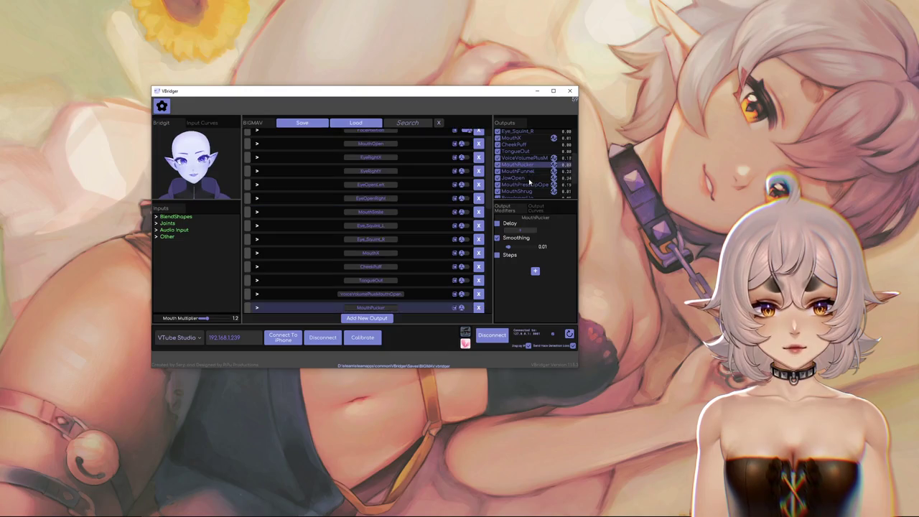
pyautogui.click(536, 208)
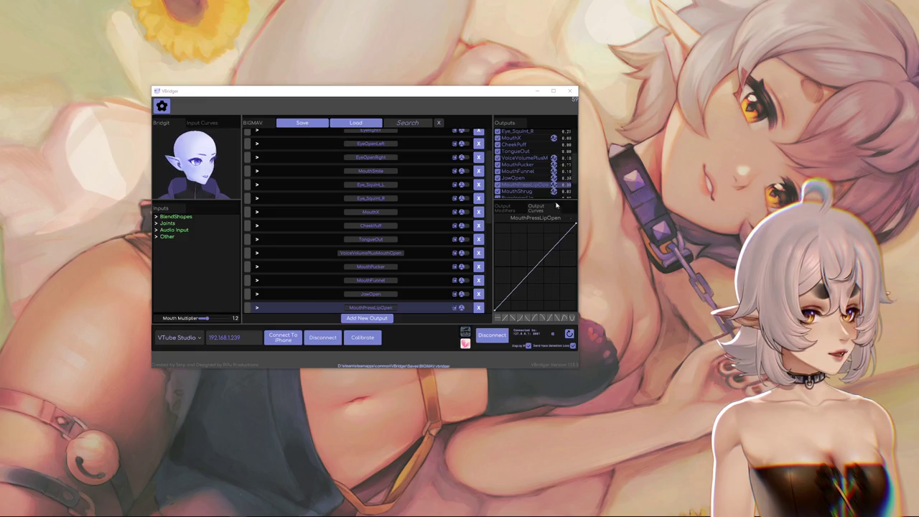
# - Review the MouthX, TongueOut, FaceAngle and MouthOpen output curves
pyautogui.click(518, 138)
pyautogui.click(516, 151)
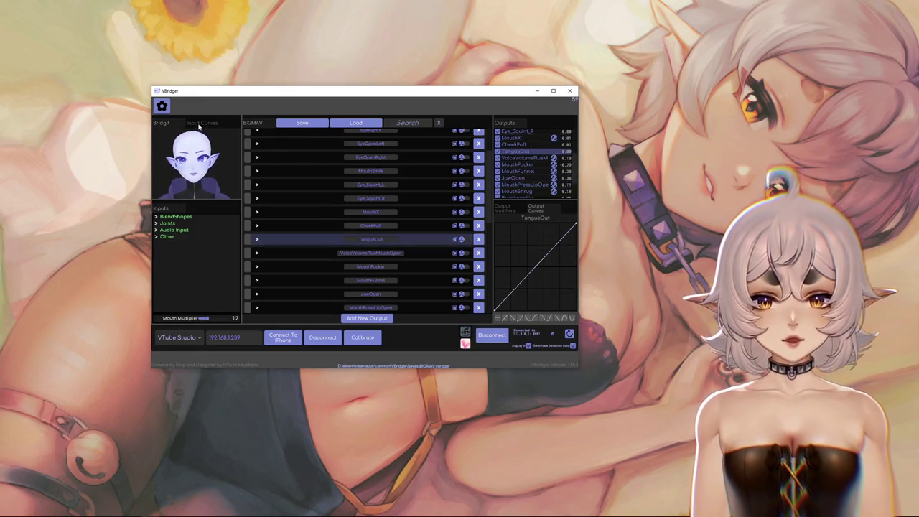
pyautogui.scroll(5, 547, 166)
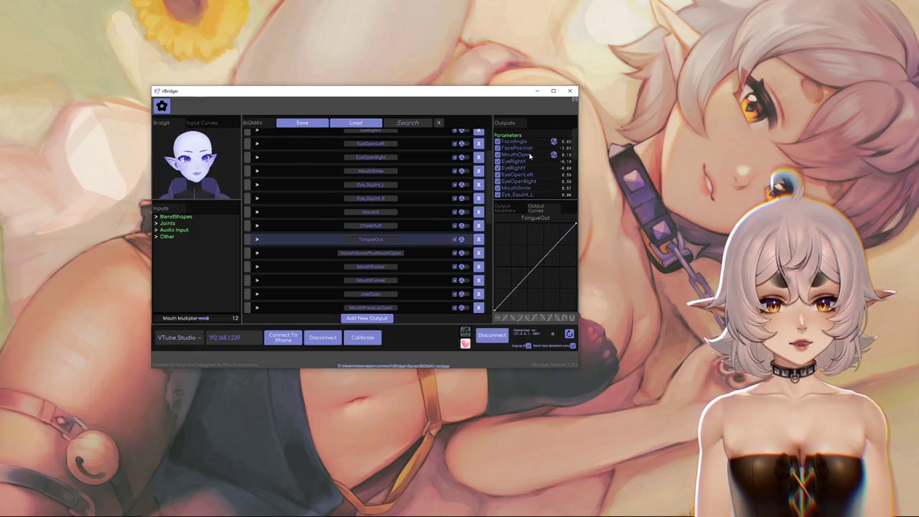
pyautogui.click(523, 141)
pyautogui.click(521, 154)
pyautogui.click(520, 148)
pyautogui.click(519, 141)
# - Review the JawOpen, MouthFunnel, MouthShrug and BrowLeftY curves, then minimise VBridger
pyautogui.scroll(-3, 520, 155)
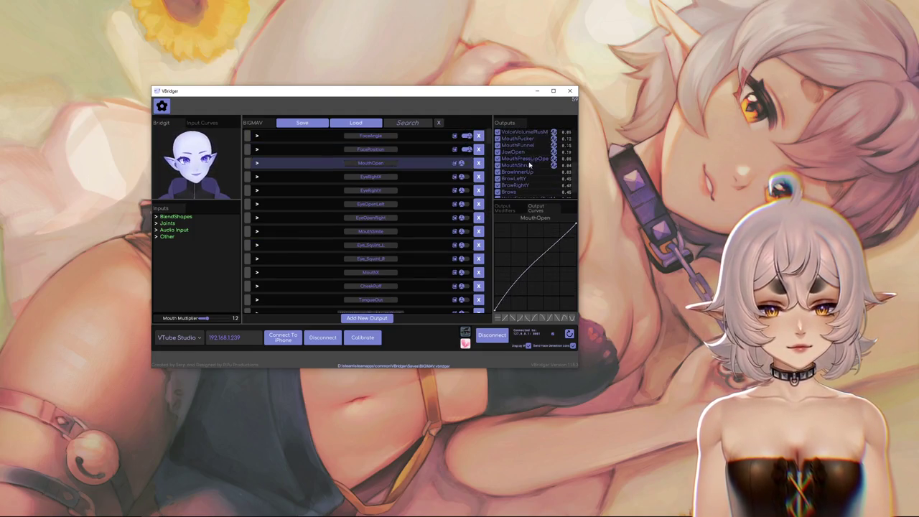
pyautogui.click(528, 151)
pyautogui.click(529, 145)
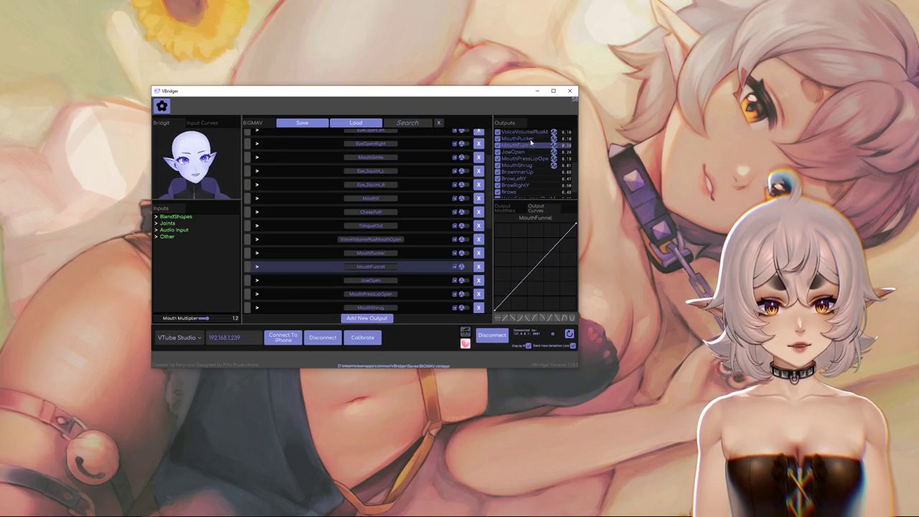
pyautogui.click(530, 138)
pyautogui.click(529, 133)
pyautogui.click(532, 165)
pyautogui.click(530, 172)
pyautogui.click(530, 178)
pyautogui.scroll(-1, 526, 180)
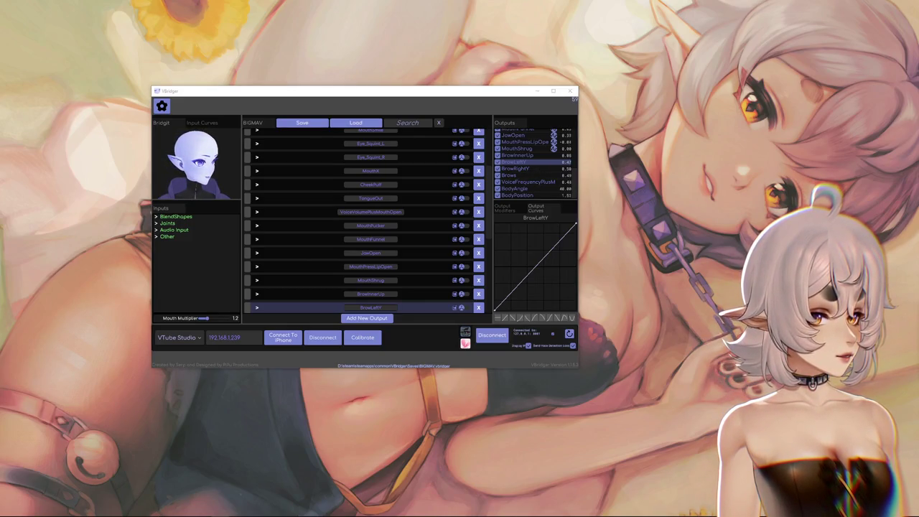
pyautogui.click(539, 91)
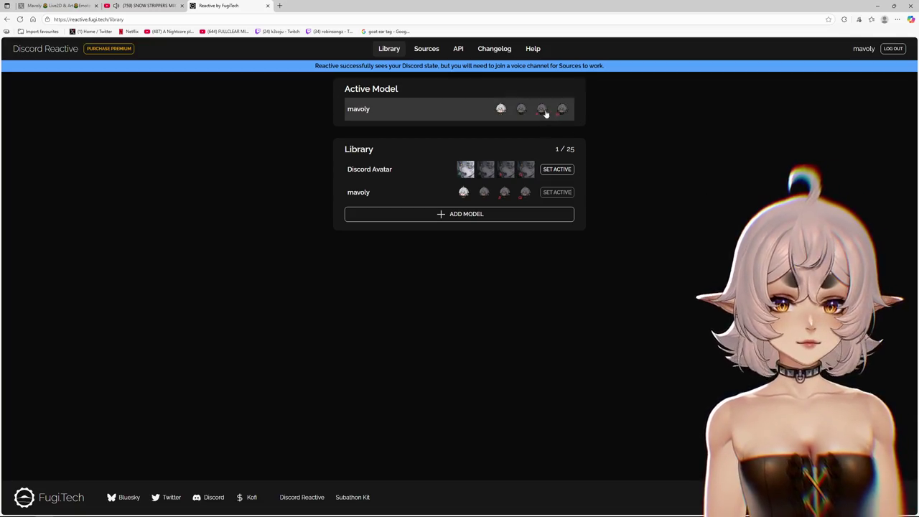
# - Open the active model's Speaking, Inactive, Muted and Deafened images and save it
pyautogui.click(501, 110)
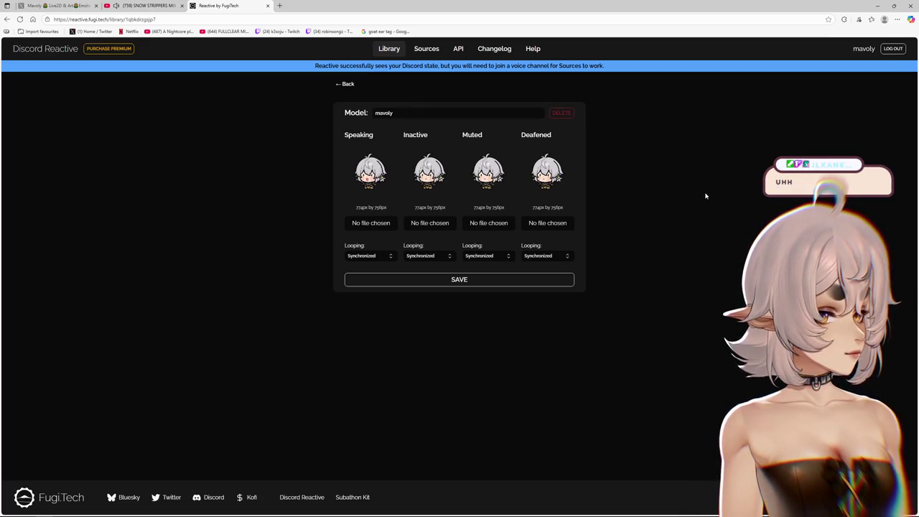
pyautogui.click(478, 285)
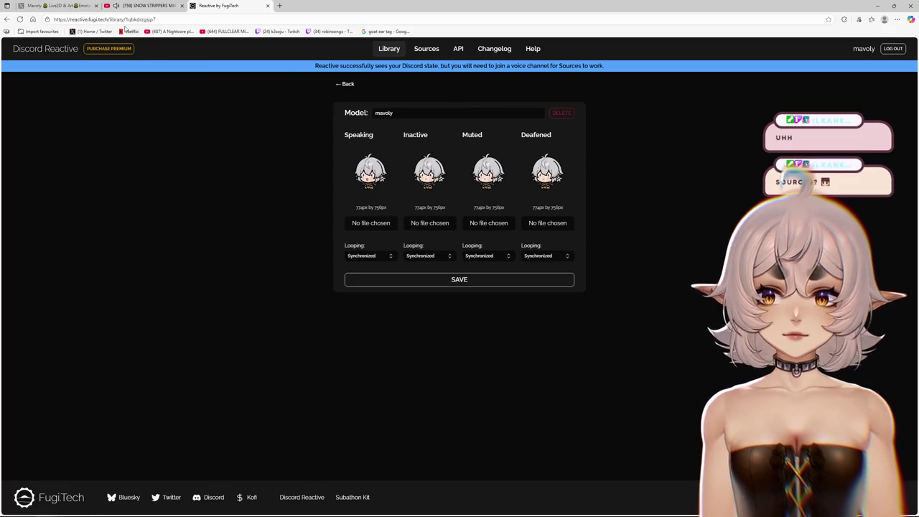
pyautogui.click(144, 20)
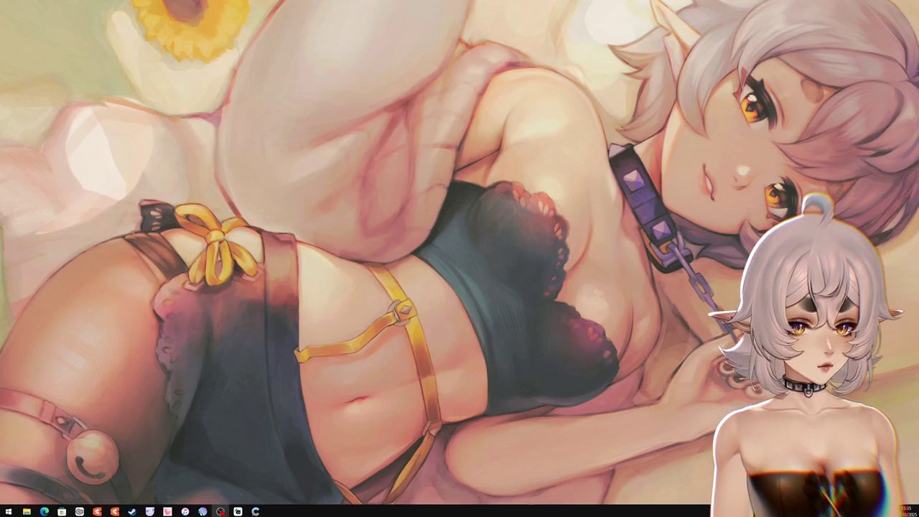
# - In Display settings under Multiple displays, tick Make this my main display
pyautogui.rightClick(441, 326)
pyautogui.click(478, 390)
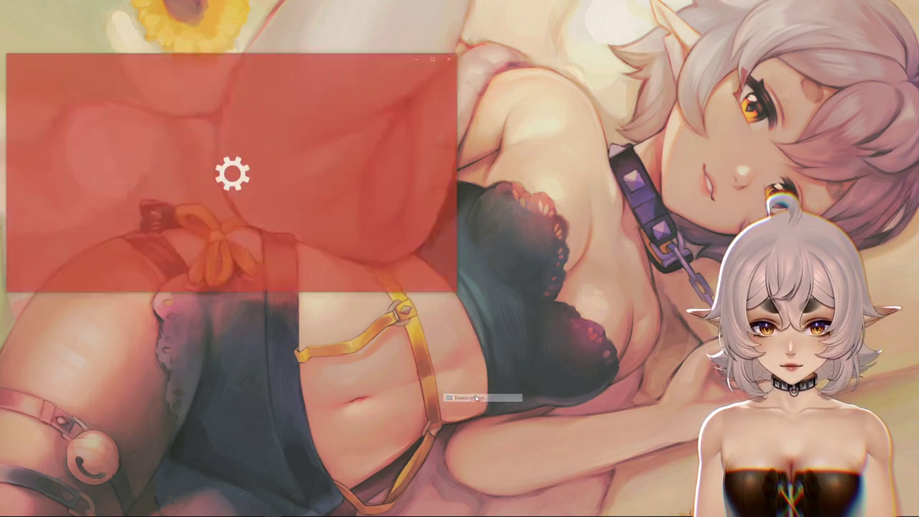
pyautogui.scroll(-3, 214, 178)
pyautogui.scroll(-3, 318, 205)
pyautogui.click(130, 229)
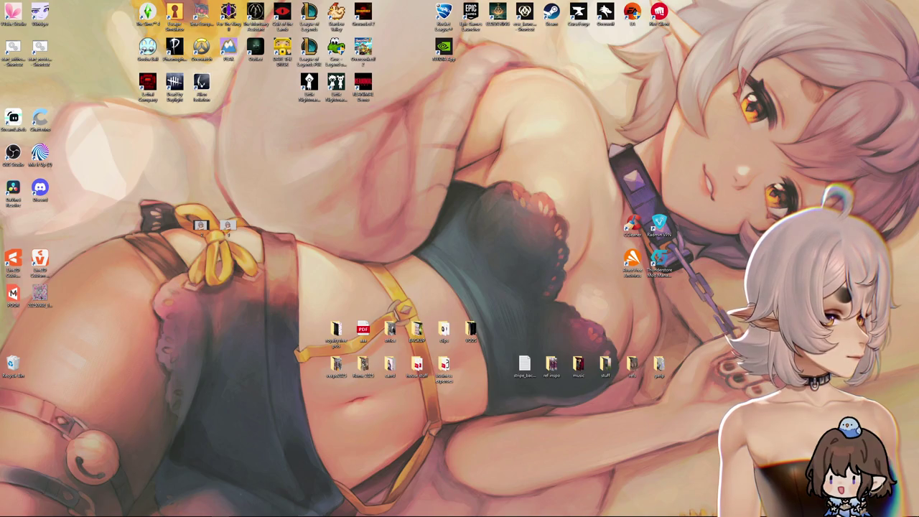
pyautogui.press('XF86AudioLowerVolume')
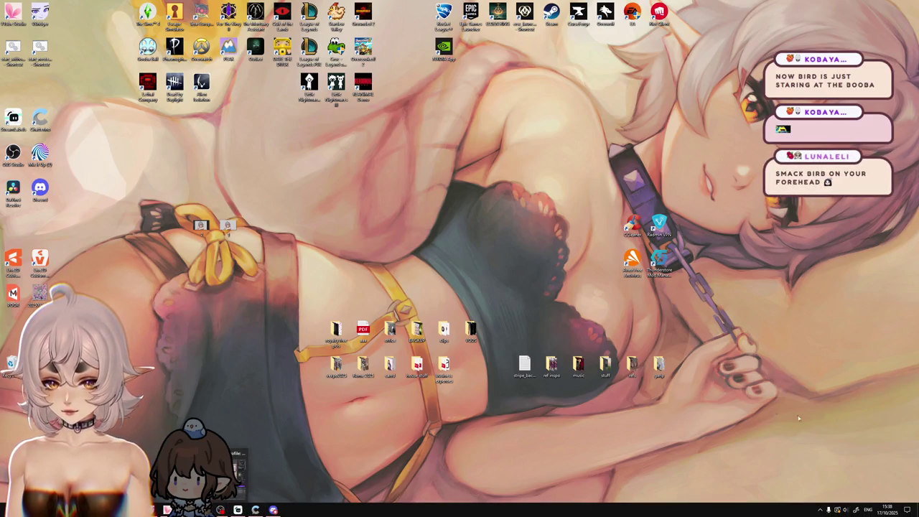
# - Reveal the hidden tray icons and bring up Steam's tray menu
pyautogui.click(821, 510)
pyautogui.rightClick(842, 467)
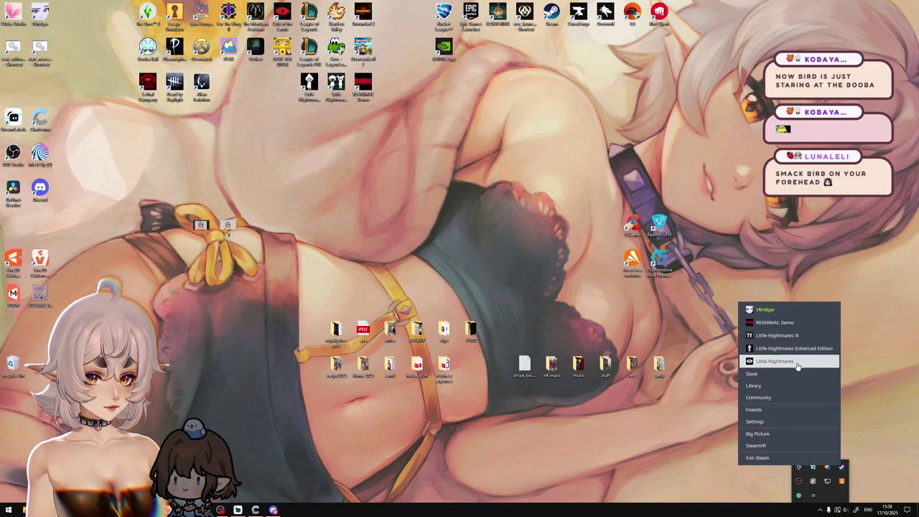
# - Launch Little Nightmares III from Steam's recent games and pick its window as capture source
pyautogui.click(791, 335)
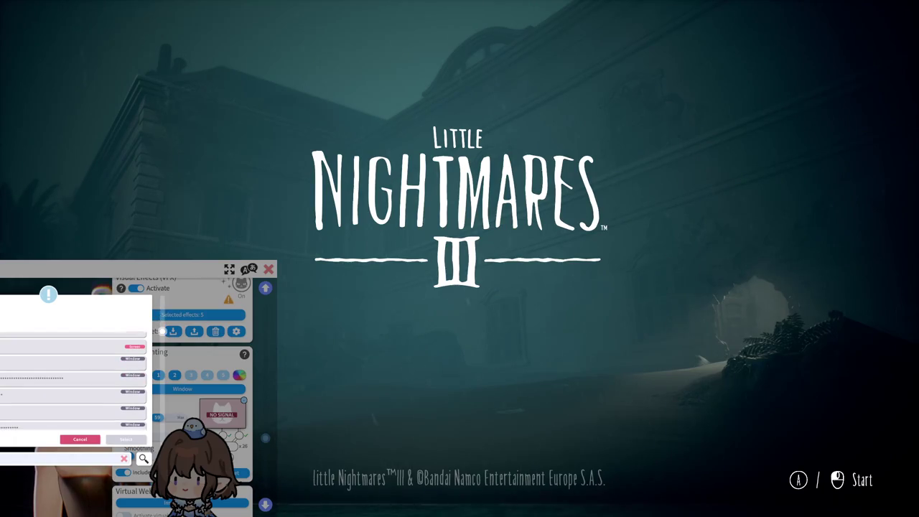
pyautogui.doubleClick(27, 394)
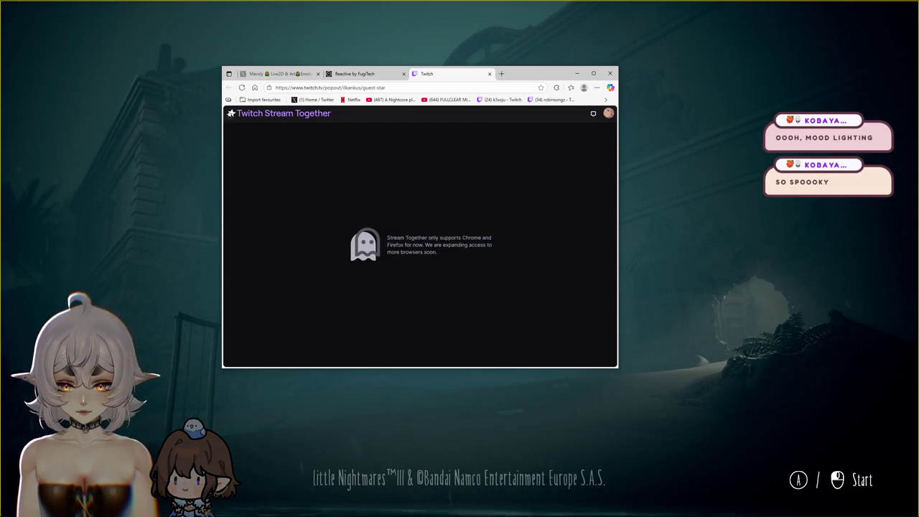
# - Close the Reactive by FugiTech tab and the Twitch Stream Together window
pyautogui.press('super')
pyautogui.press('Escape')
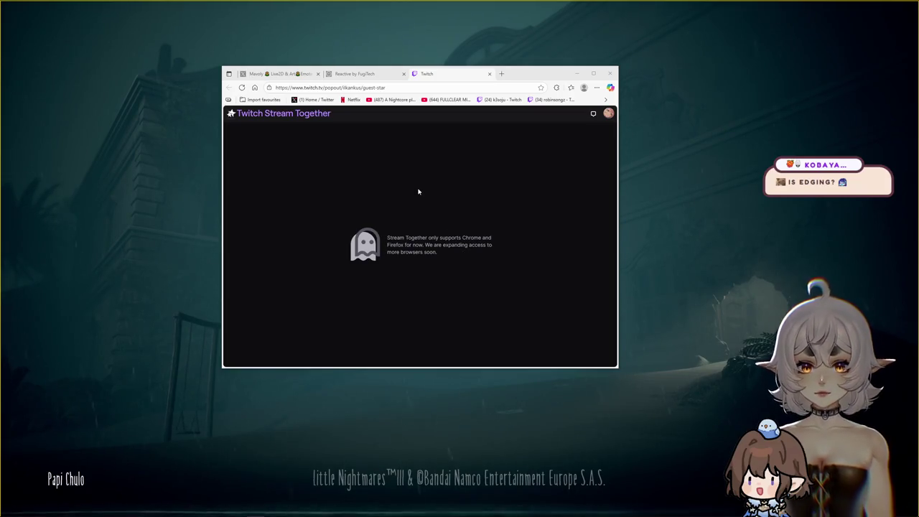
pyautogui.click(403, 73)
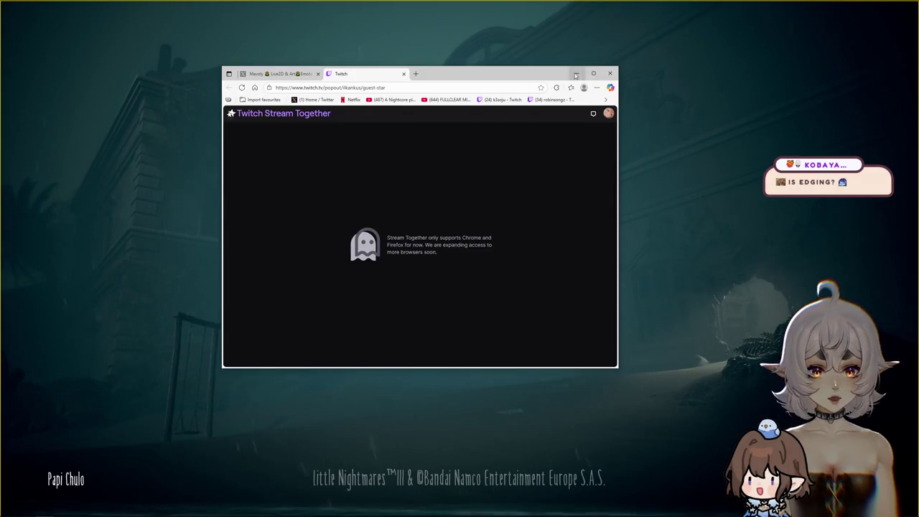
pyautogui.click(610, 73)
pyautogui.press('super')
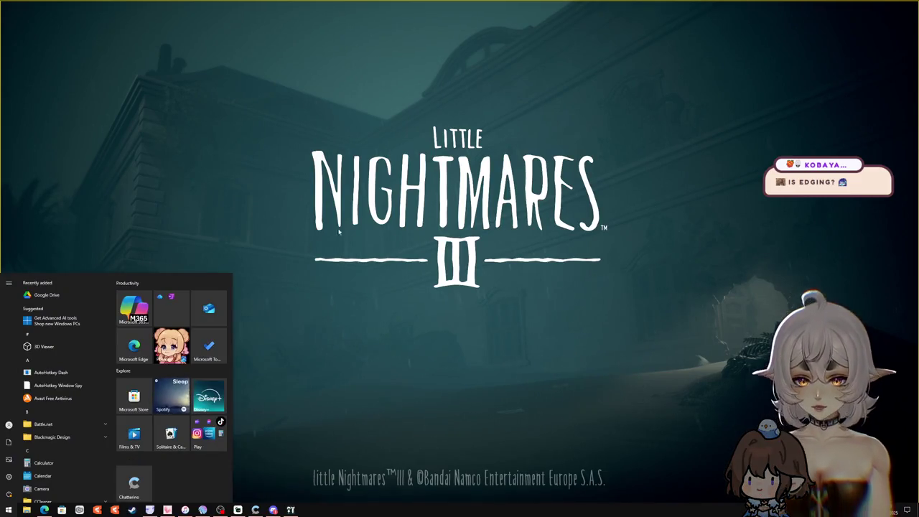
# - Get past the game's title screen and search the system for chrome
pyautogui.click(470, 60)
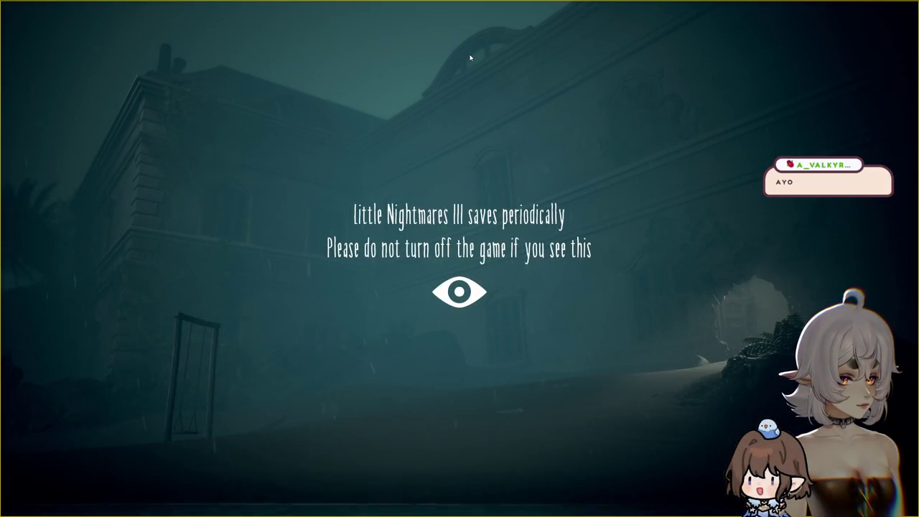
pyautogui.press('super')
pyautogui.write('chrome')
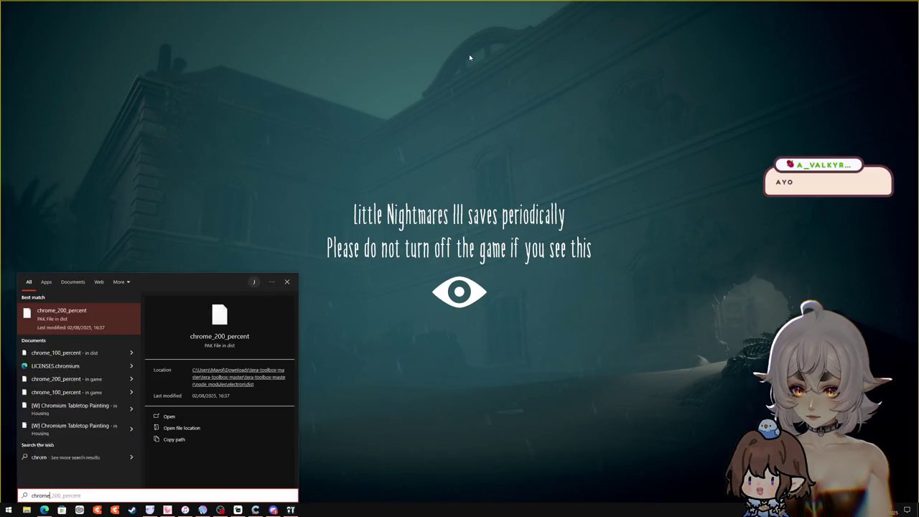
pyautogui.press('Escape')
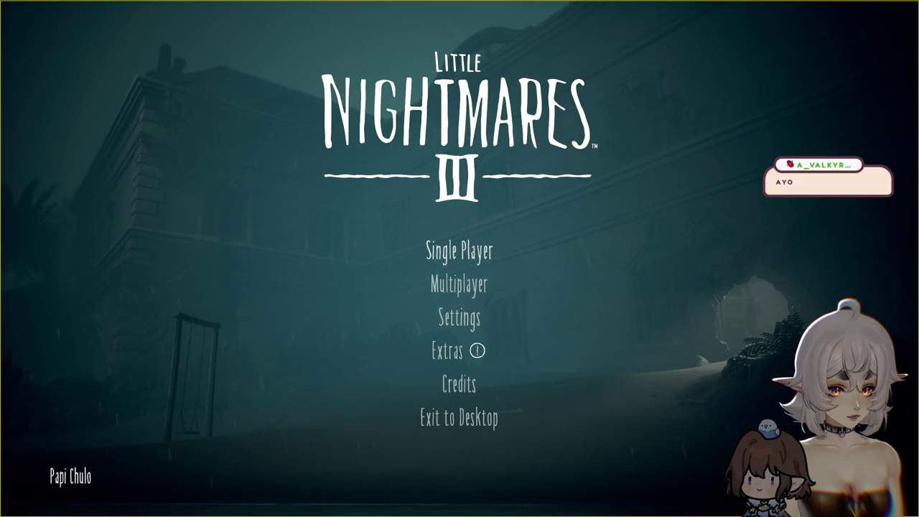
# - Move the Twitch window aside, hide it, and run the Chrome installer
pyautogui.hotkey('alt', 'Tab')
pyautogui.moveTo(447, 103)
pyautogui.mouseDown()
pyautogui.moveTo(469, 70)
pyautogui.moveTo(628, 94)
pyautogui.mouseUp()
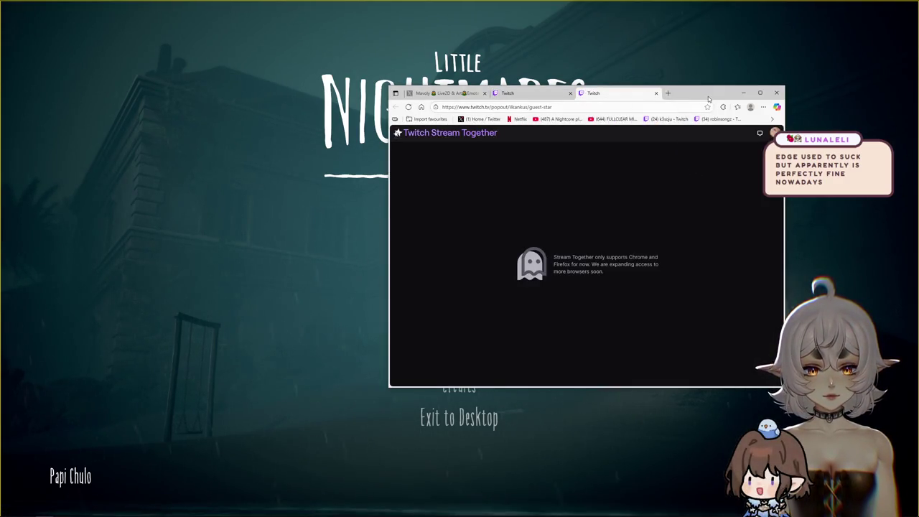
pyautogui.click(743, 93)
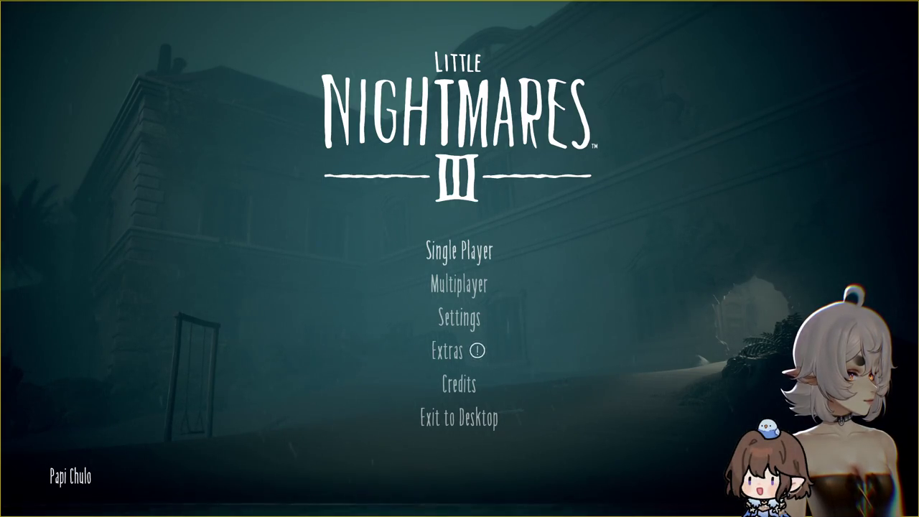
pyautogui.click(459, 284)
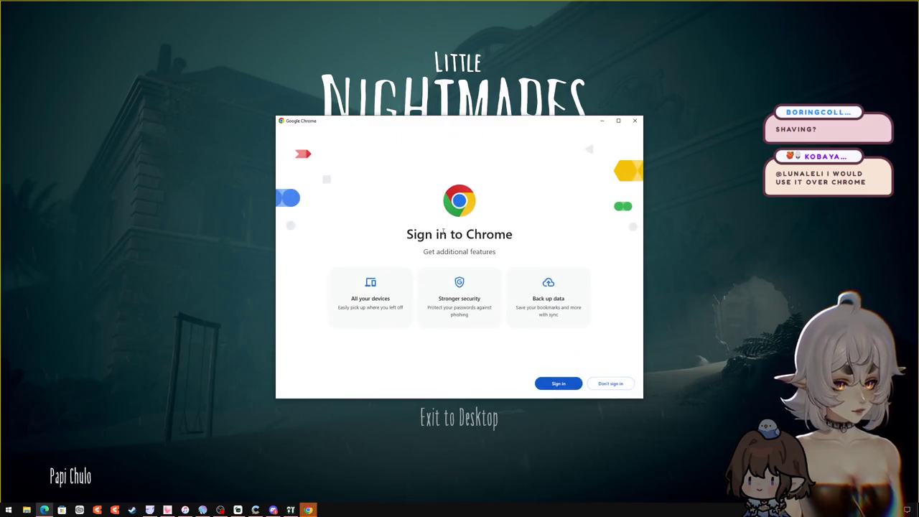
# - Skip Chrome sign-in and make Google Chrome the default web browser in Default apps
pyautogui.click(612, 384)
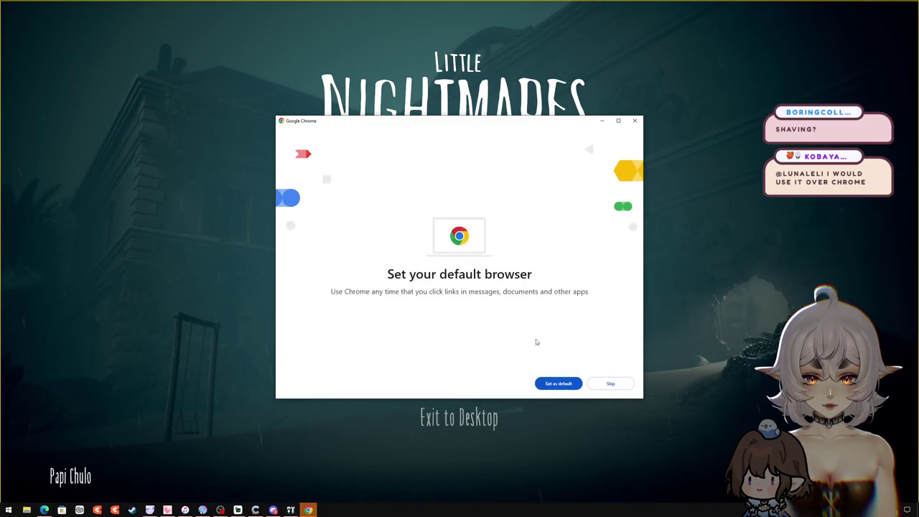
pyautogui.click(574, 389)
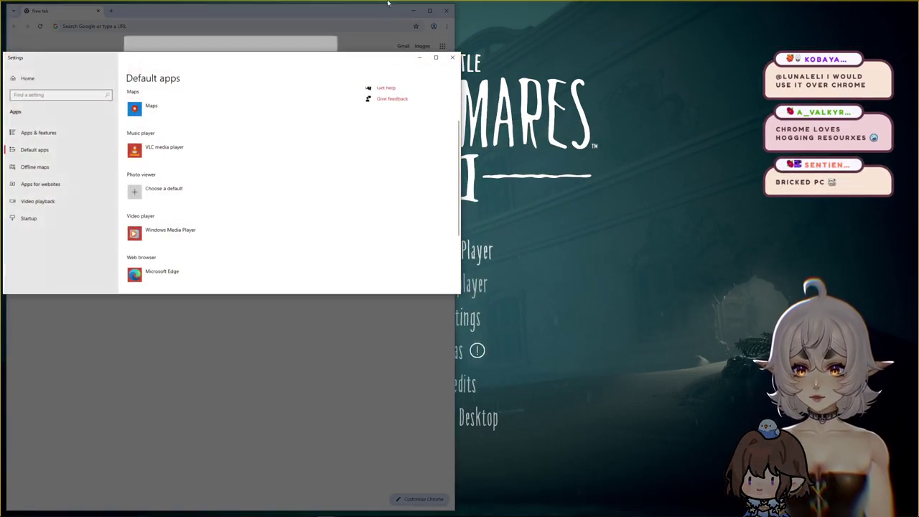
pyautogui.moveTo(229, 58); pyautogui.dragTo(377, 78)
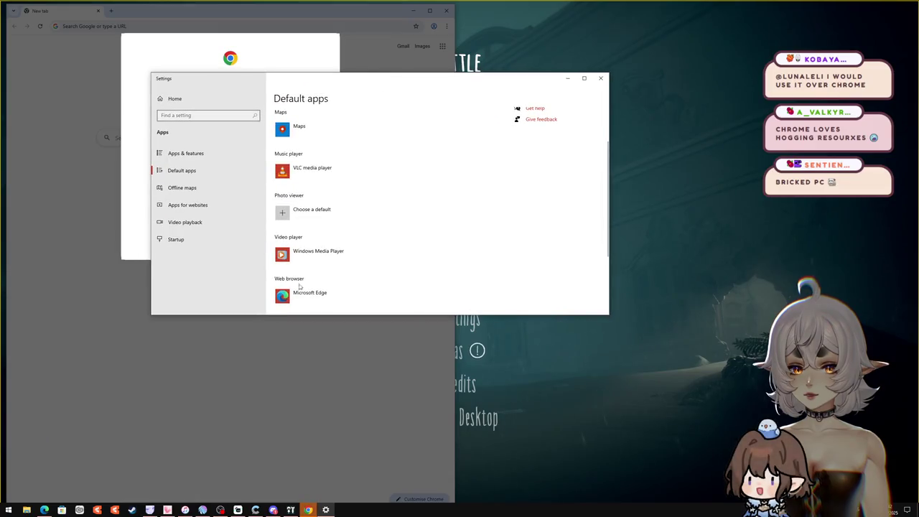
pyautogui.click(303, 291)
pyautogui.click(338, 199)
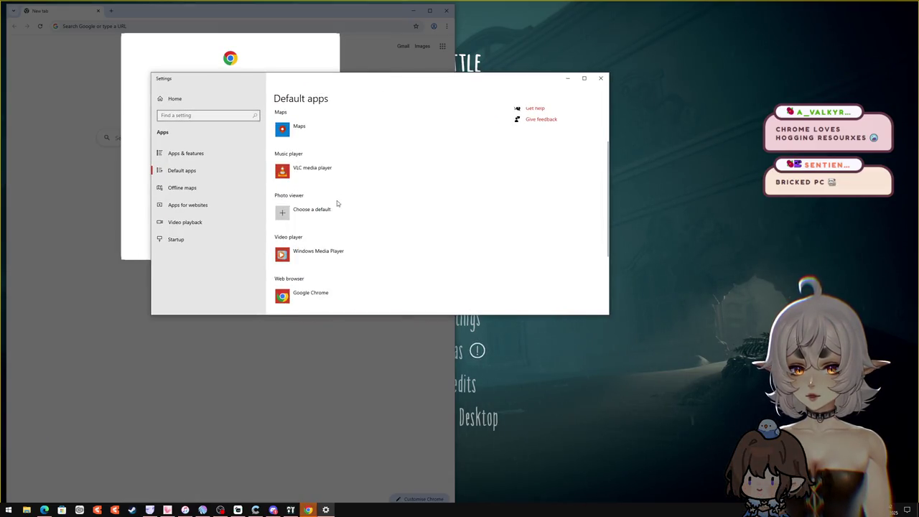
pyautogui.click(600, 79)
# - Dismiss Chrome's ad-privacy notice and bring the Little Nightmares III title screen back in front
pyautogui.click(314, 251)
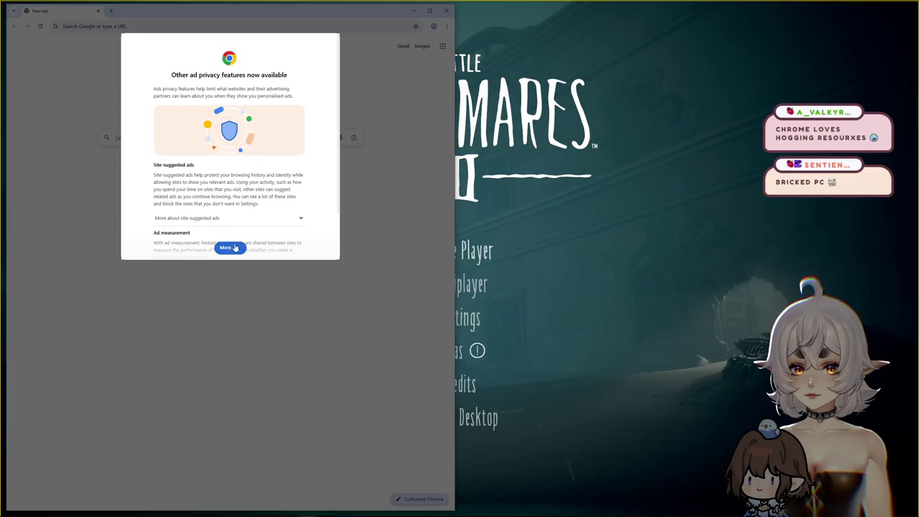
pyautogui.click(227, 247)
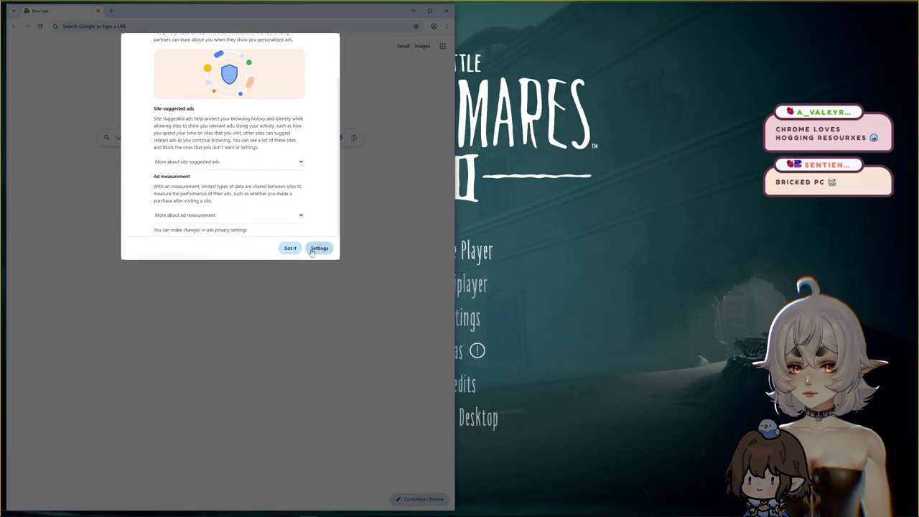
pyautogui.click(290, 249)
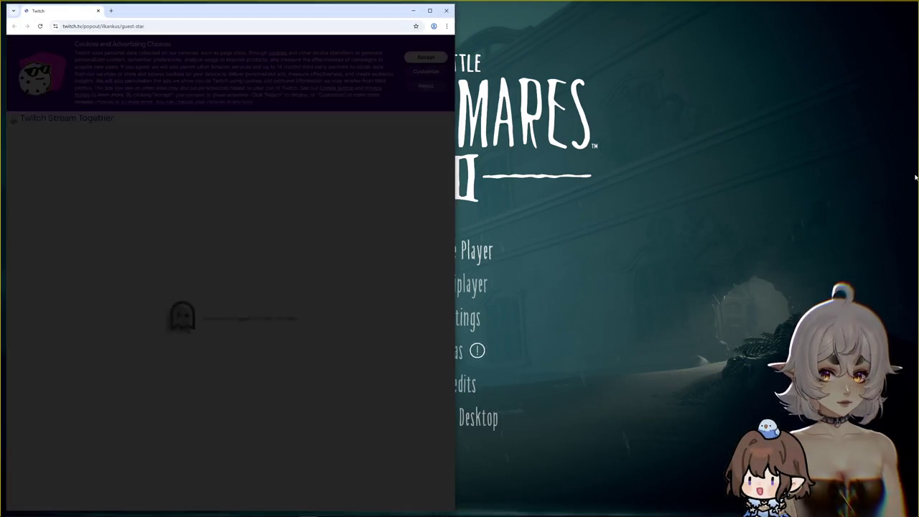
pyautogui.click(567, 164)
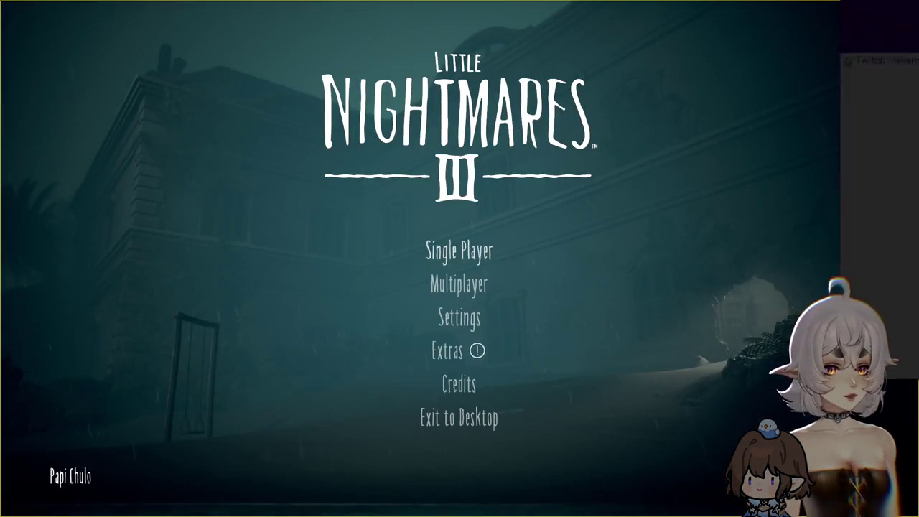
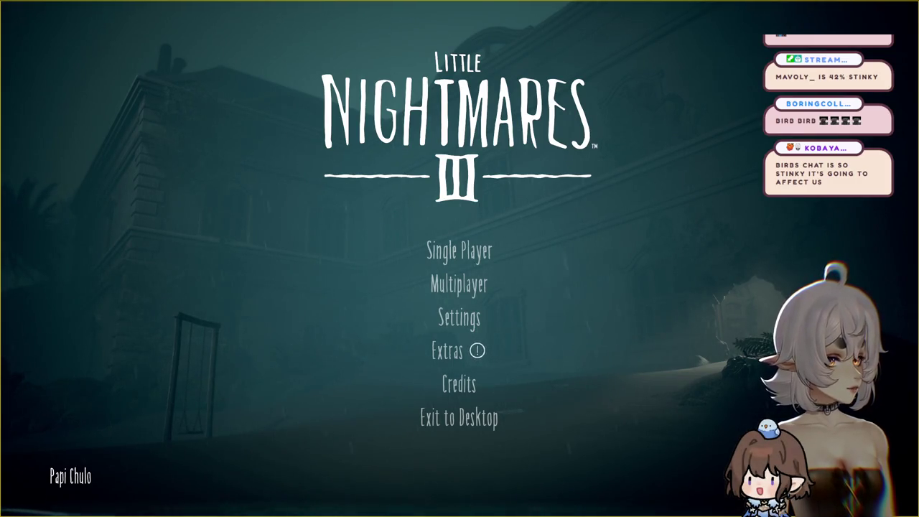
# - Bring OBS Studio forward, then widen its window and the stream chat dock
pyautogui.hotkey('alt', 'Tab')
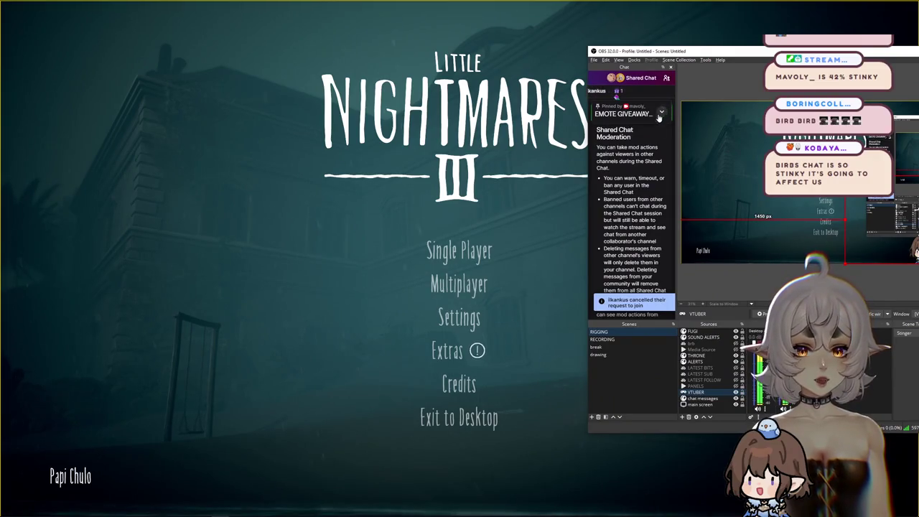
pyautogui.moveTo(585, 143); pyautogui.dragTo(468, 165)
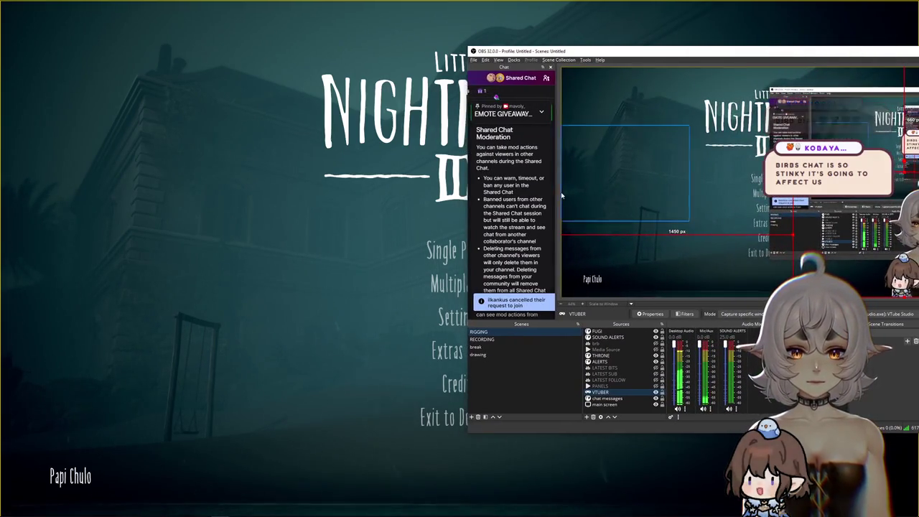
pyautogui.moveTo(556, 192); pyautogui.dragTo(659, 194)
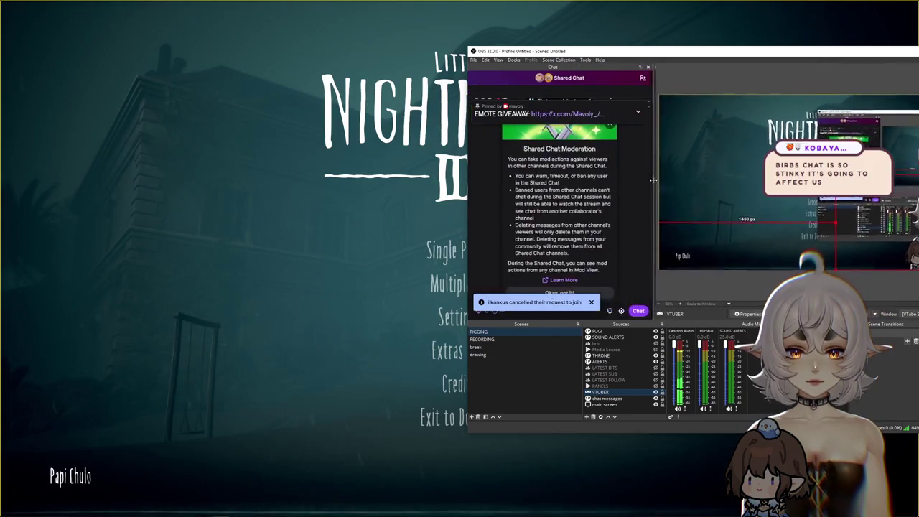
# - Dismiss the Shared Chat Moderation notice, shrink OBS back, and return to the game menu
pyautogui.click(577, 290)
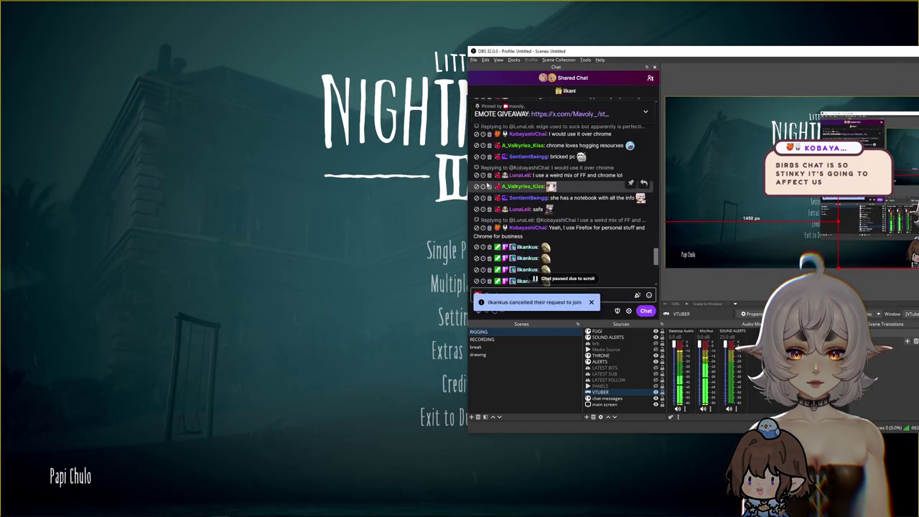
pyautogui.moveTo(469, 215); pyautogui.dragTo(573, 216)
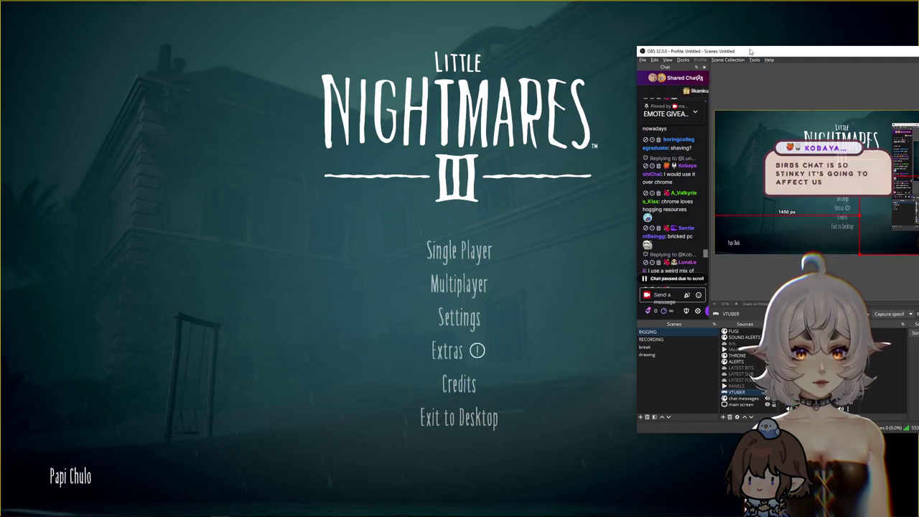
pyautogui.hotkey('alt', 'Tab')
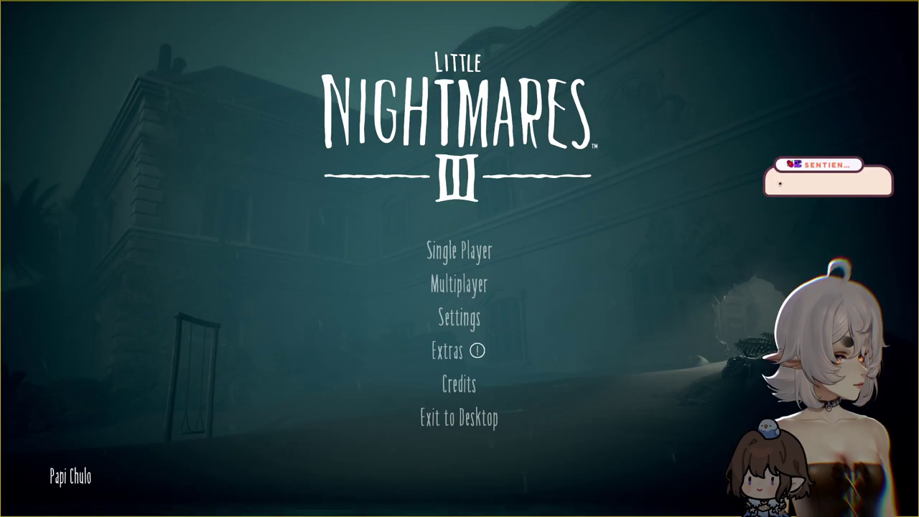
# - Start a Multiplayer session, invite the Steam friend, and acknowledge the Friend's Pass notice
pyautogui.click(467, 287)
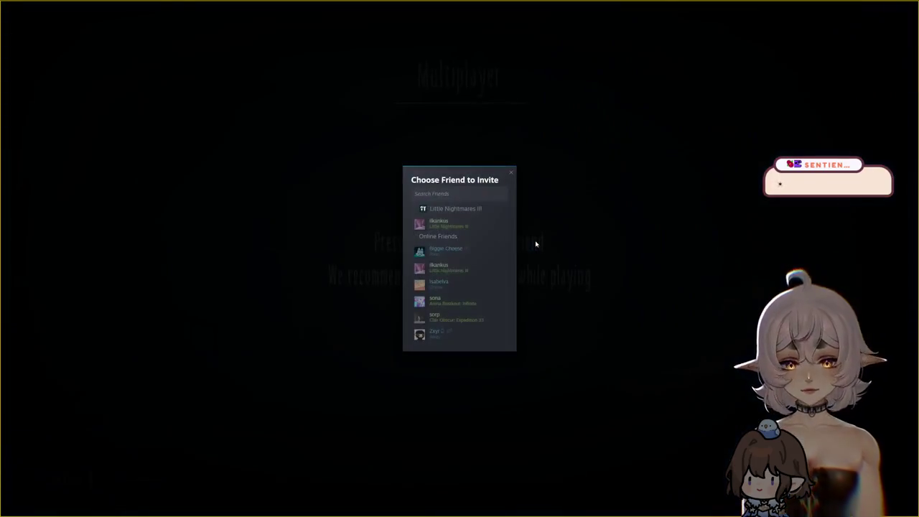
pyautogui.click(468, 222)
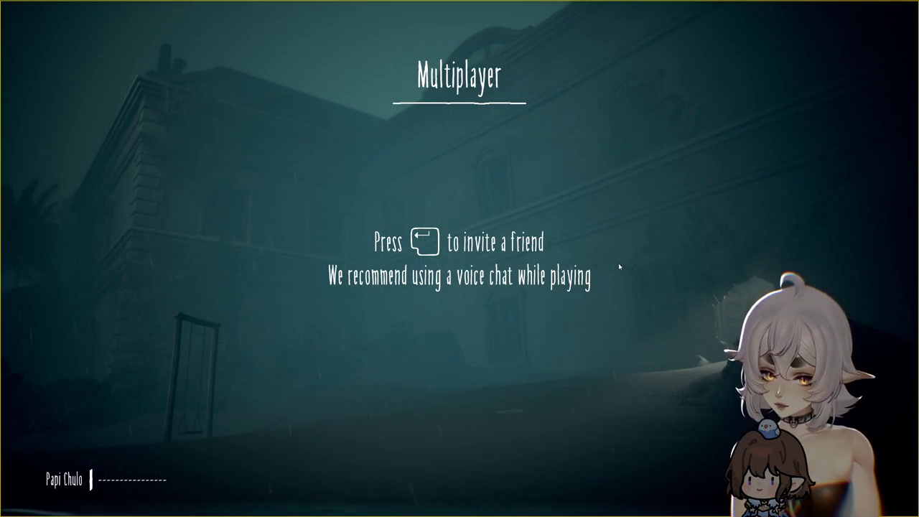
pyautogui.press('Return')
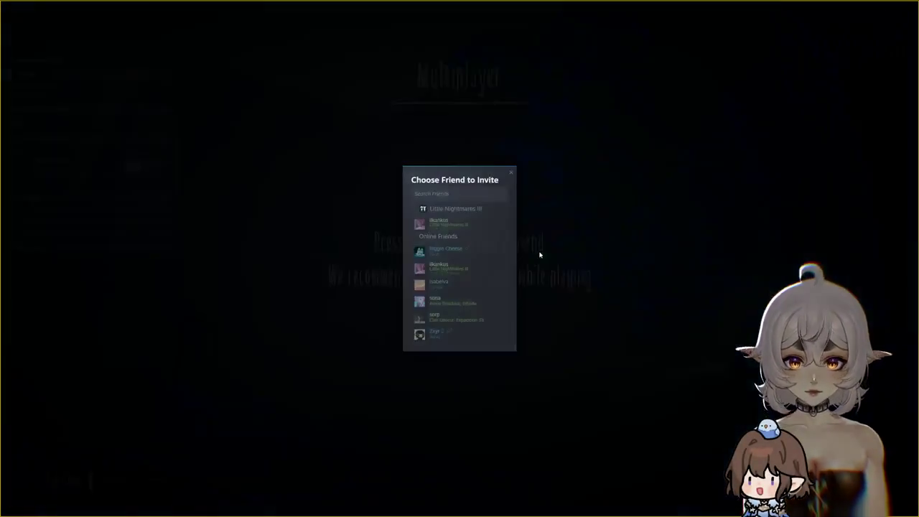
pyautogui.click(468, 226)
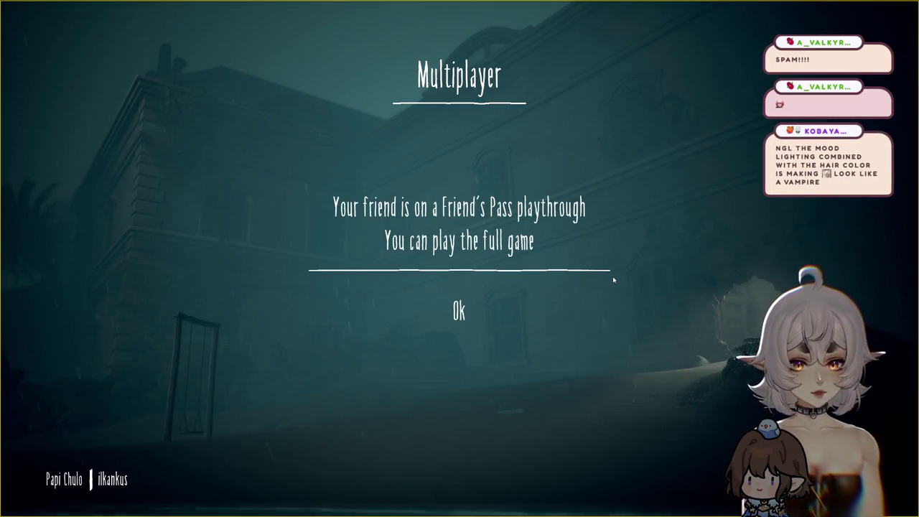
pyautogui.click(450, 311)
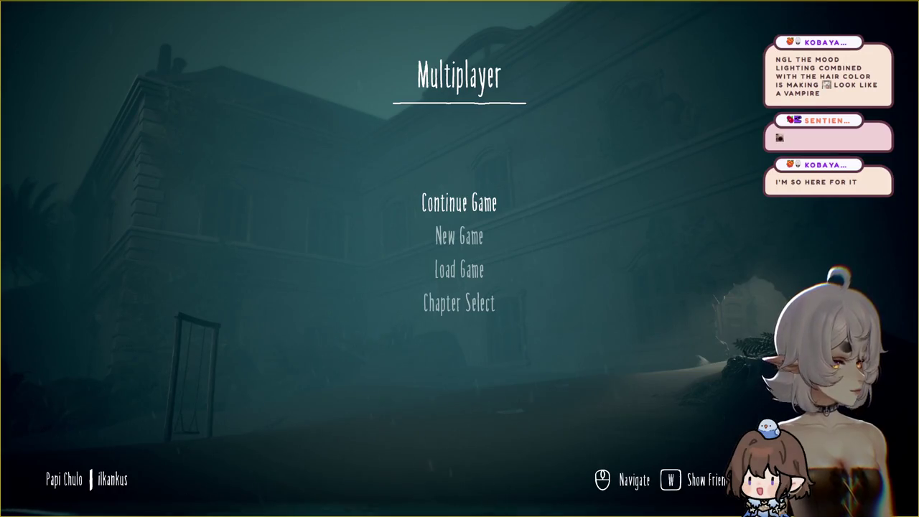
# - Return to the game window, choose Continue Game, and confirm ready to play
pyautogui.hotkey('alt', 'Tab')
pyautogui.hotkey('alt', 'Tab')
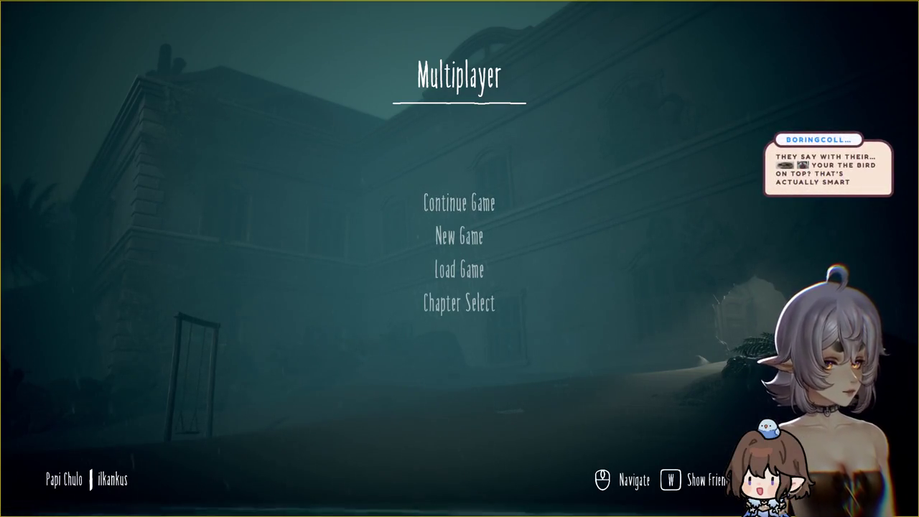
pyautogui.hotkey('alt', 'Tab')
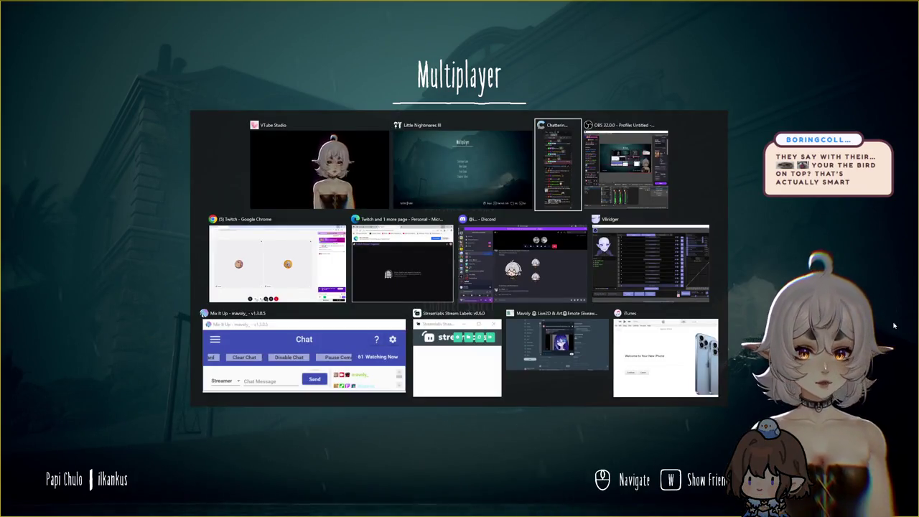
pyautogui.hotkey('alt', 'Tab')
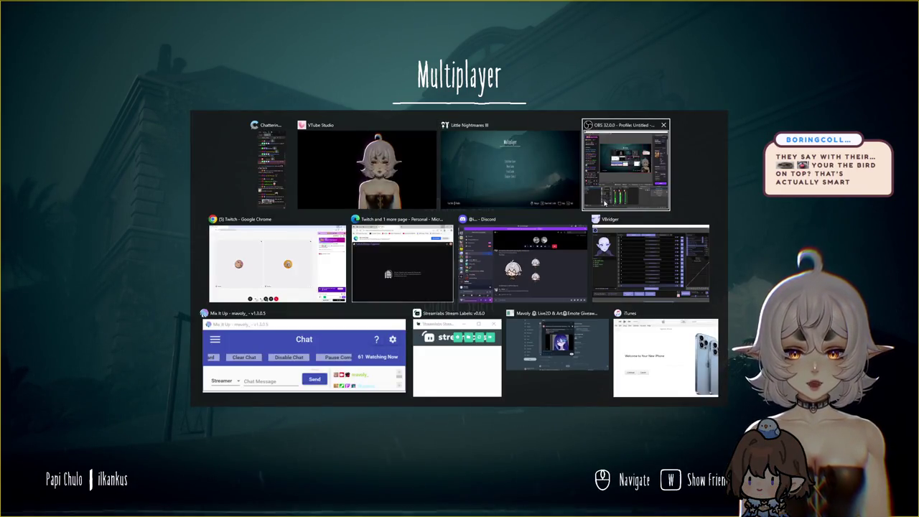
pyautogui.click(605, 203)
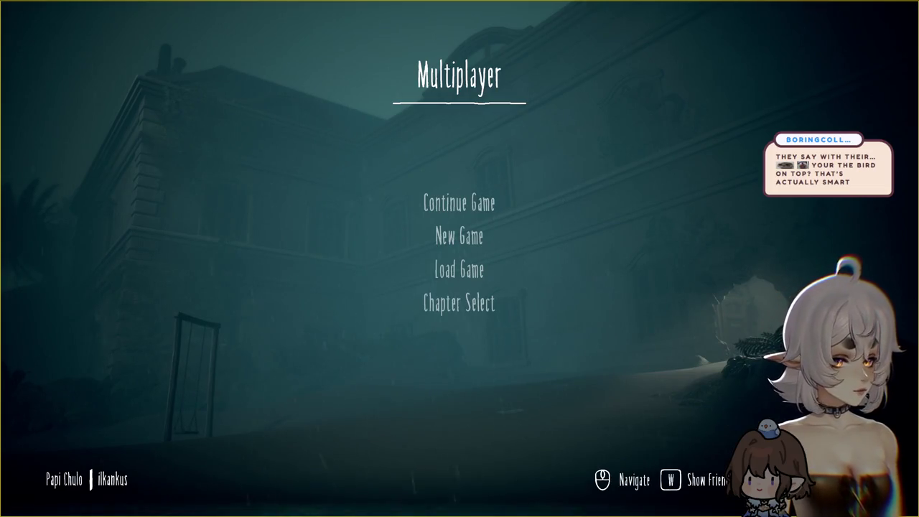
pyautogui.click(481, 207)
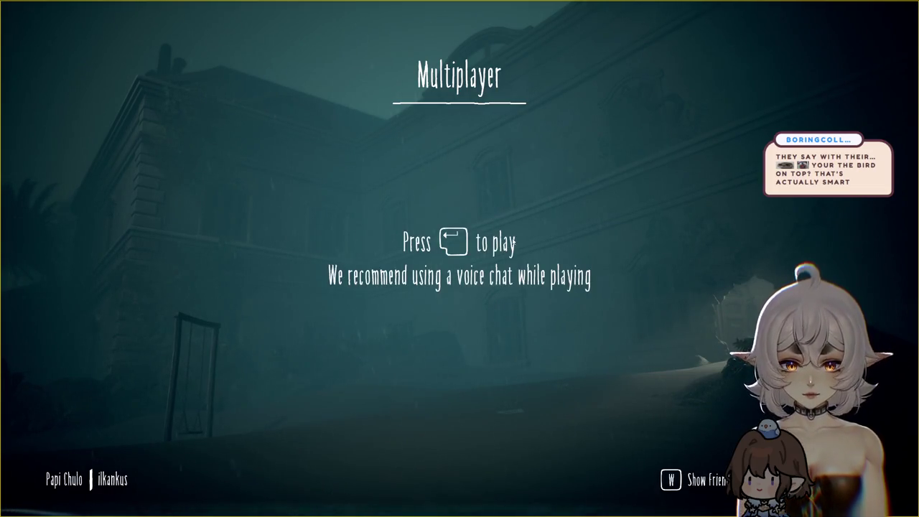
pyautogui.press('Return')
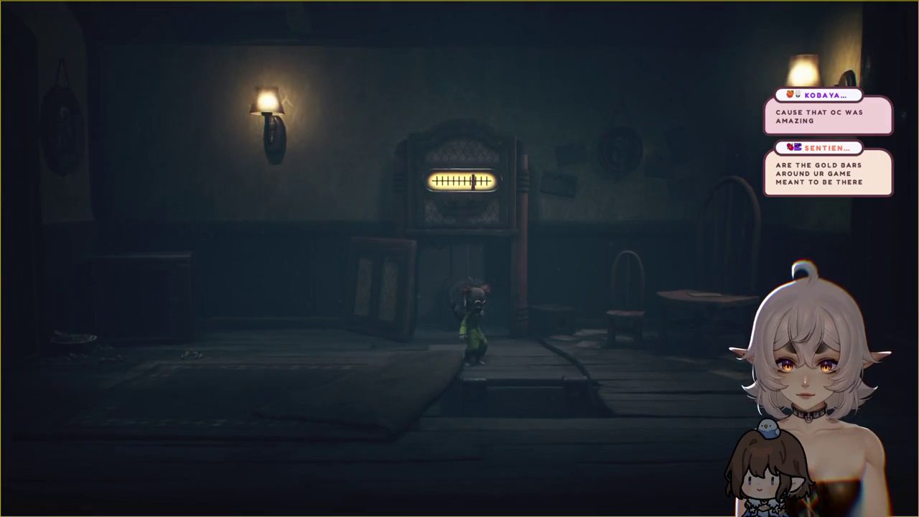
# - Walk the character left and right around the room toward the radio
pyautogui.press('a')
pyautogui.press('a')
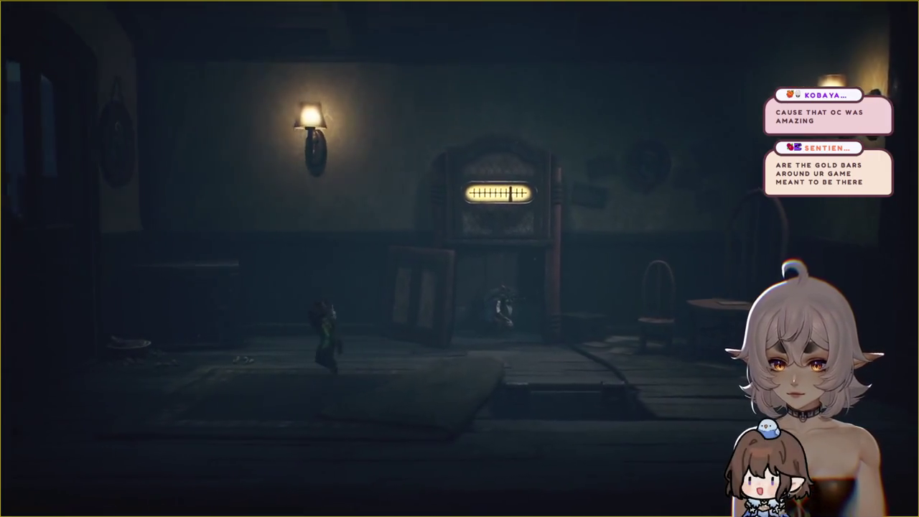
pyautogui.press('a')
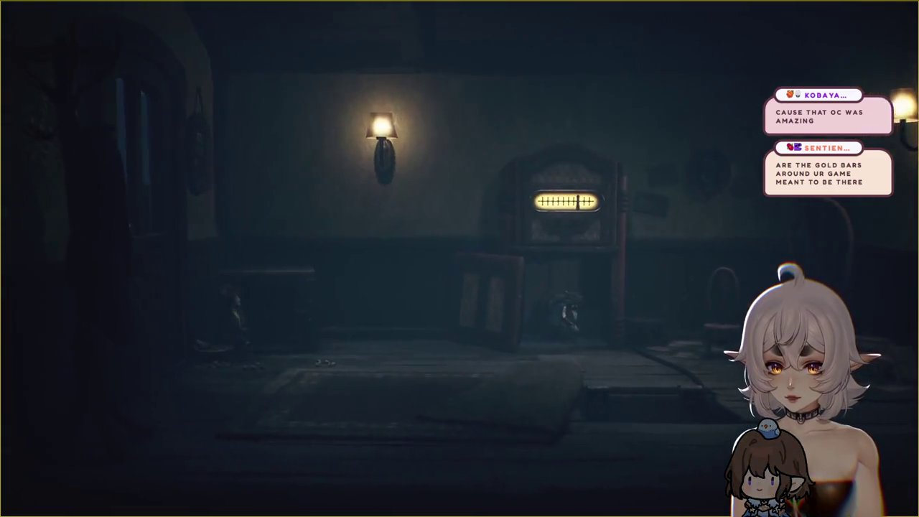
pyautogui.press('d')
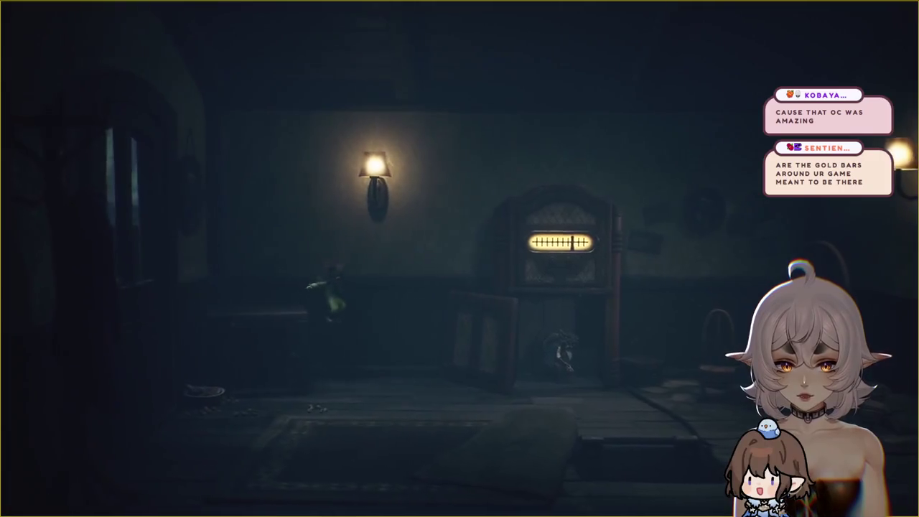
pyautogui.press('d')
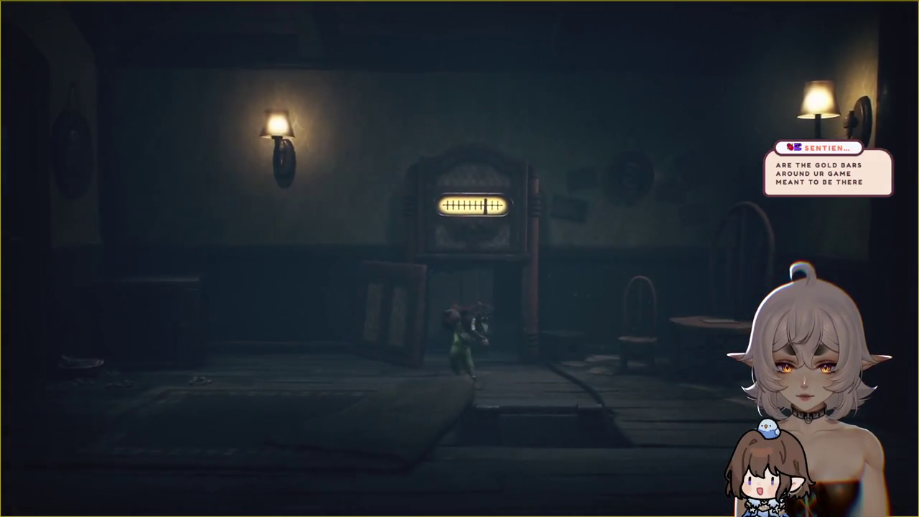
pyautogui.press('a')
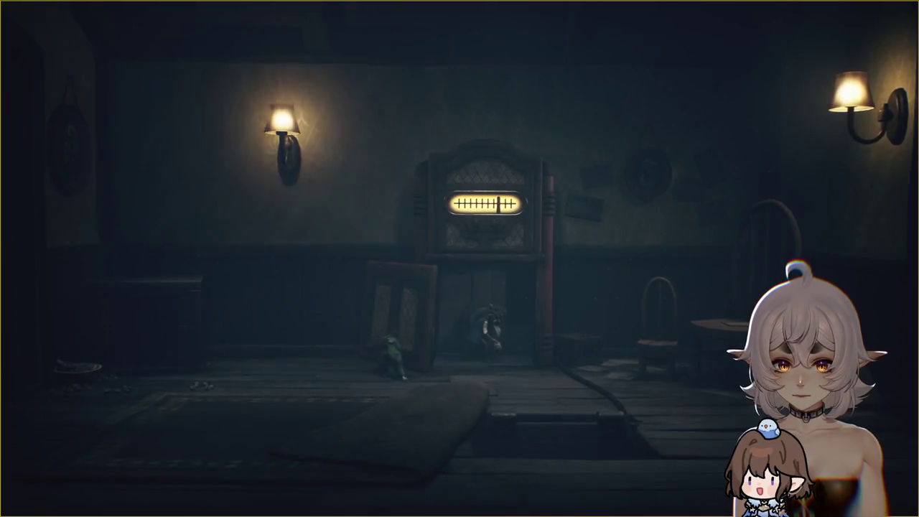
pyautogui.press('d')
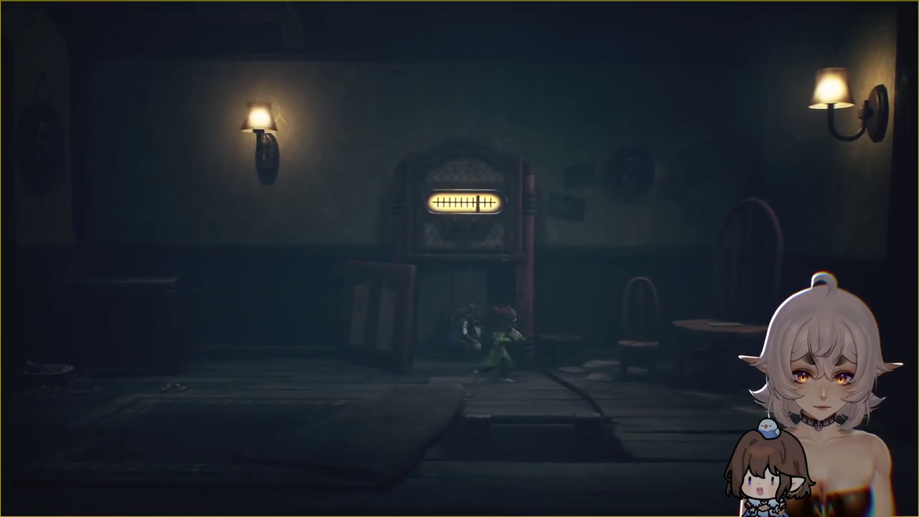
pyautogui.press('d')
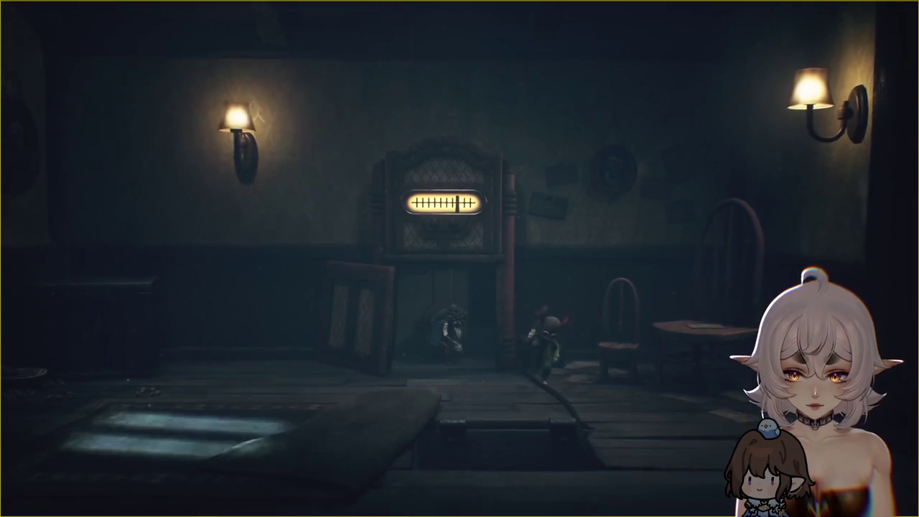
# - Drop through the floor hole, walk right underneath, and pause the game
pyautogui.press('s')
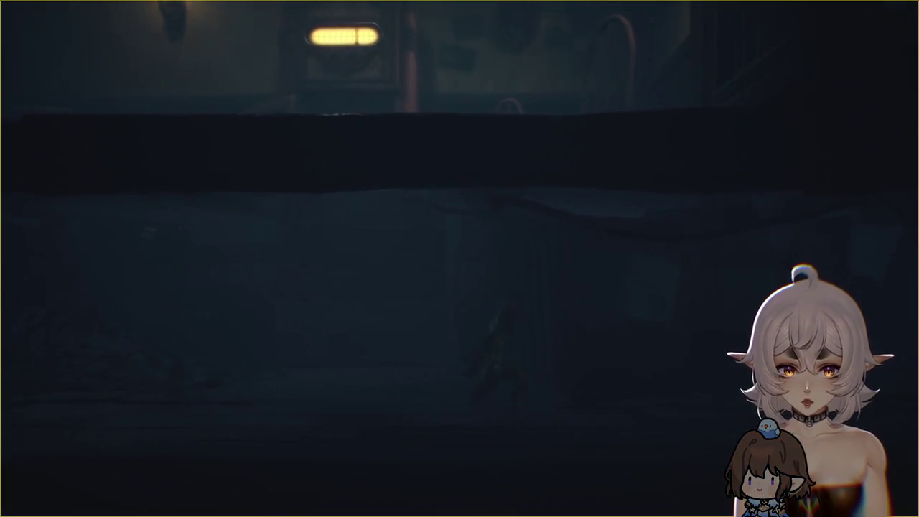
pyautogui.press('d')
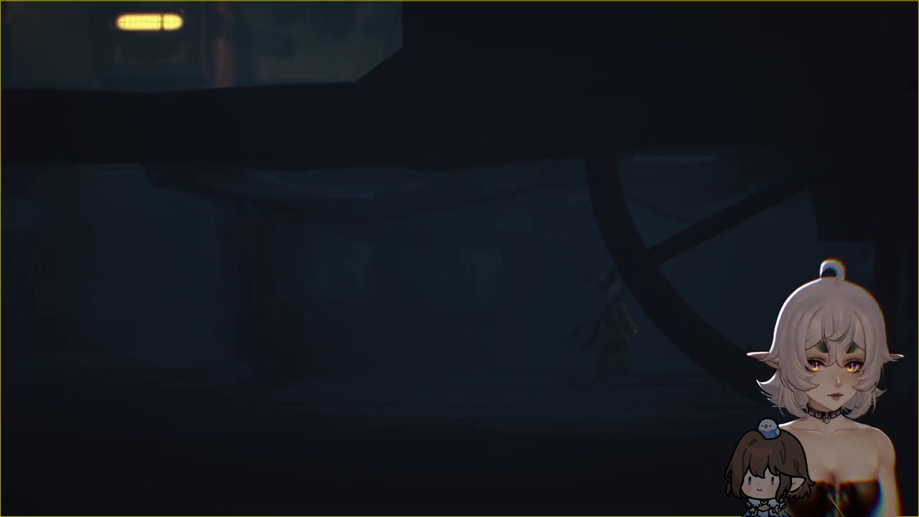
pyautogui.press('Escape')
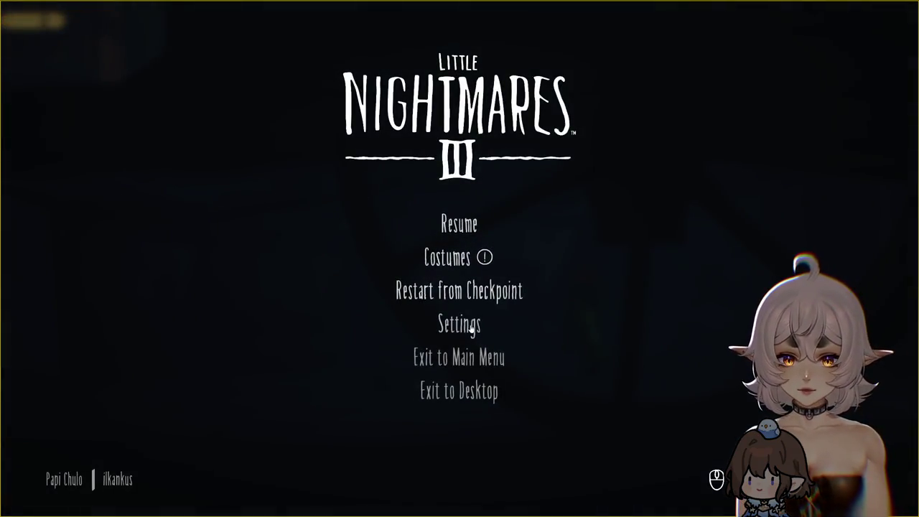
# - Check the Video settings, leaving Display at Windowed Fullscreen 2560 x 1440, then back out
pyautogui.click(472, 329)
pyautogui.click(458, 196)
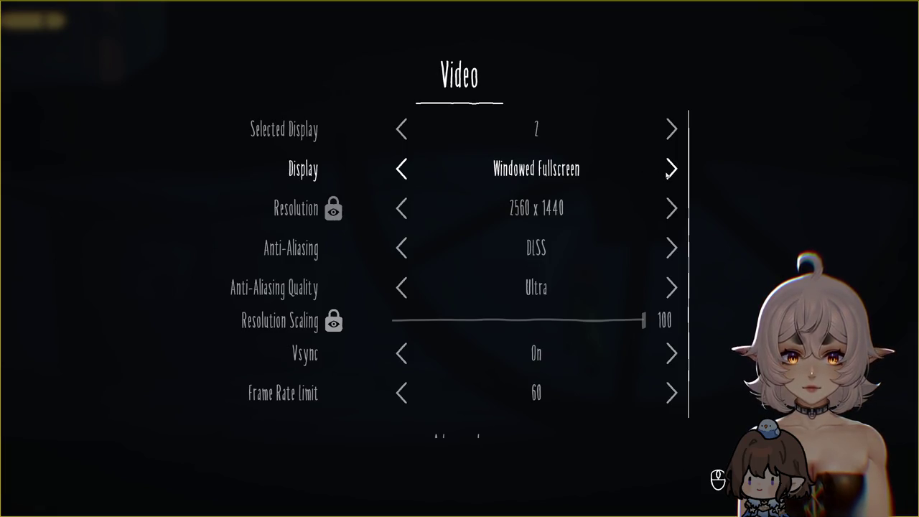
pyautogui.click(672, 170)
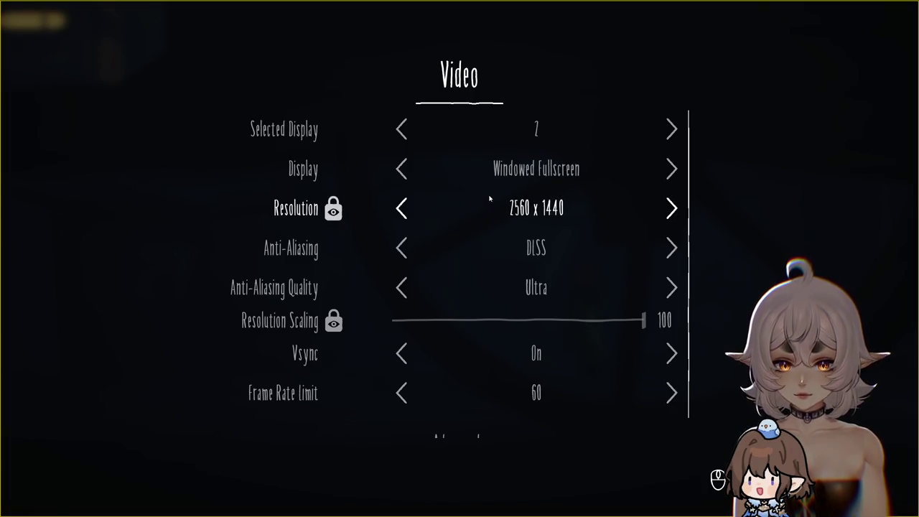
pyautogui.press('Escape')
pyautogui.press('Escape')
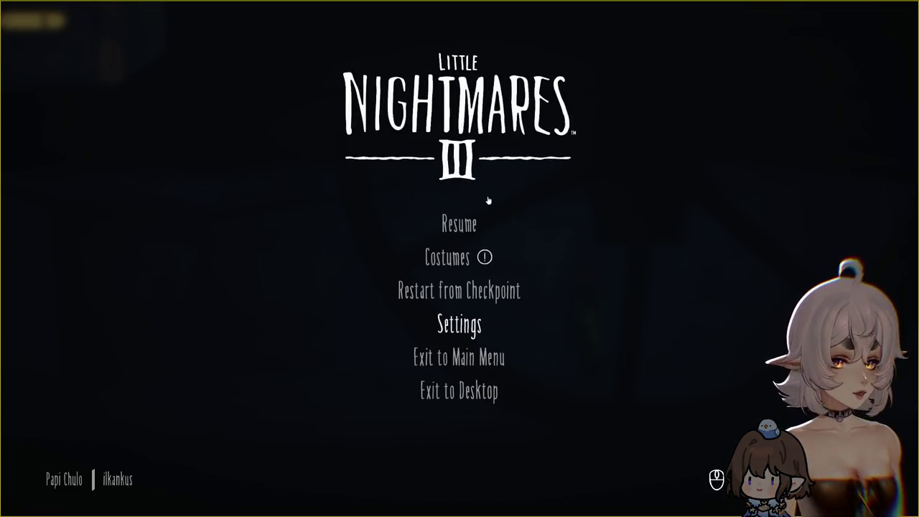
pyautogui.press('Escape')
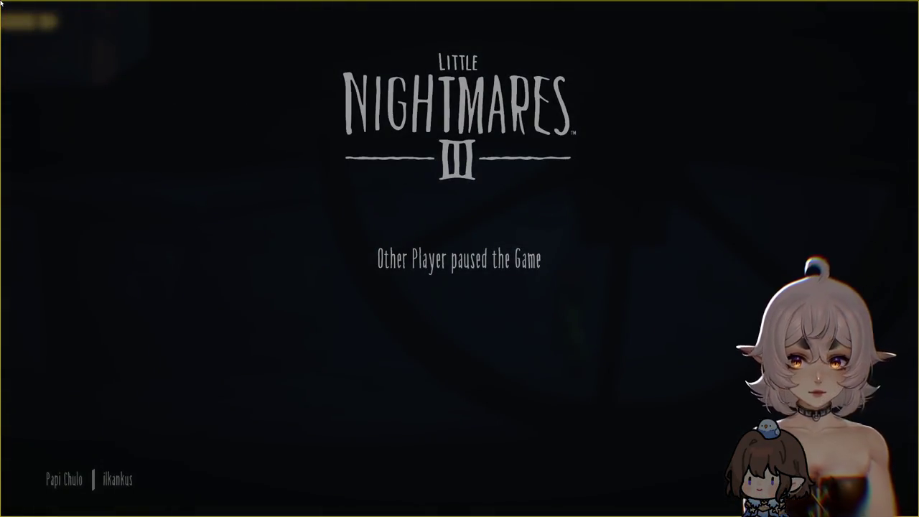